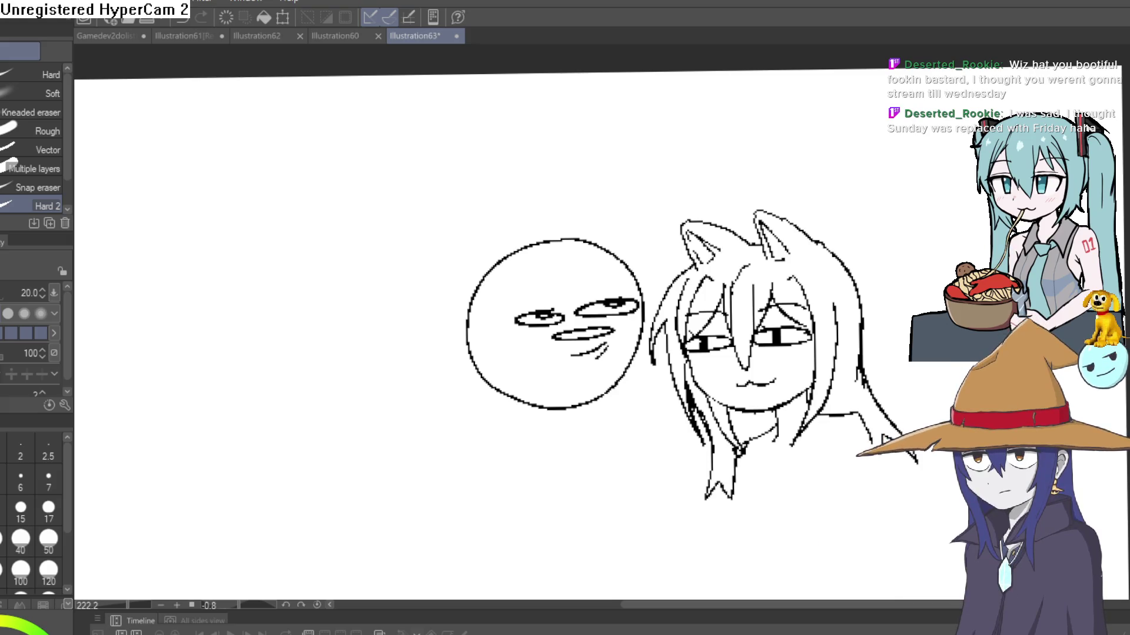
Switch from the Clip Studio Paint sketch to the Construct 3 game project window.
{"action": "key", "text": "alt+Tab"}
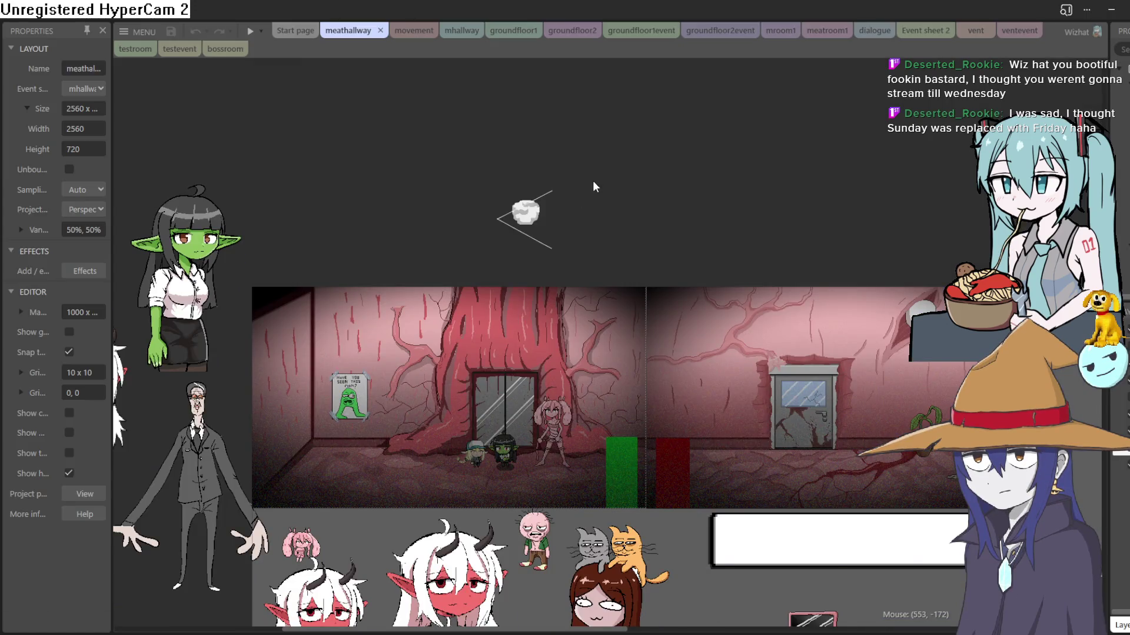
Step through the meatroom1, groundfloor2event and groundfloor1event tabs, ending on the groundfloor2 layout.
{"action": "left_click", "coordinate": [927, 31]}
{"action": "left_click", "coordinate": [812, 30]}
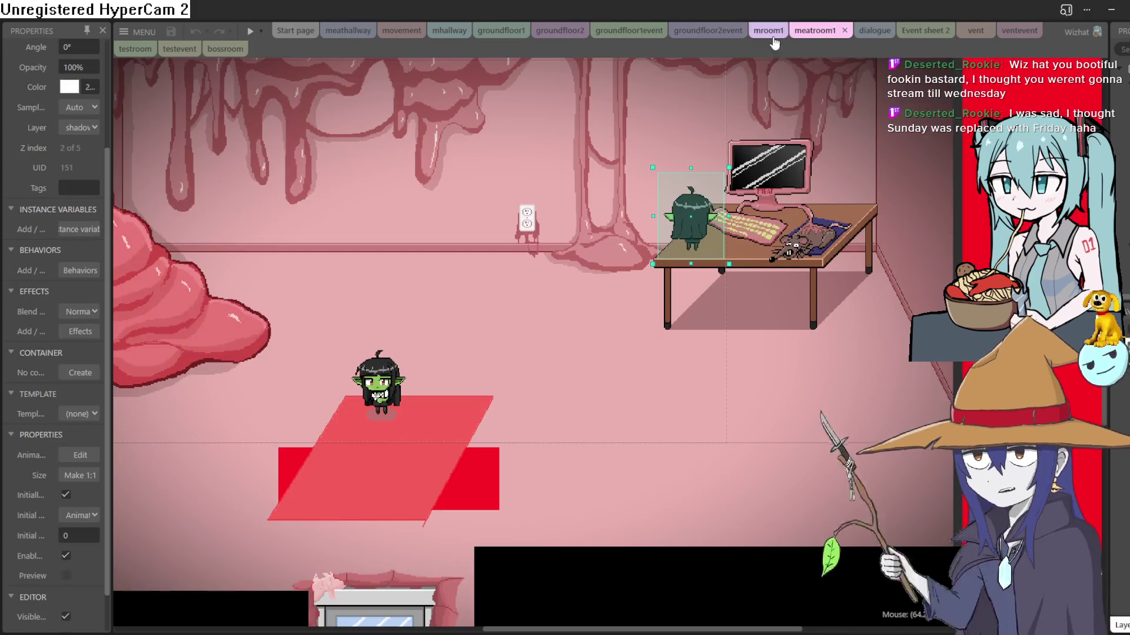
{"action": "left_click", "coordinate": [685, 36]}
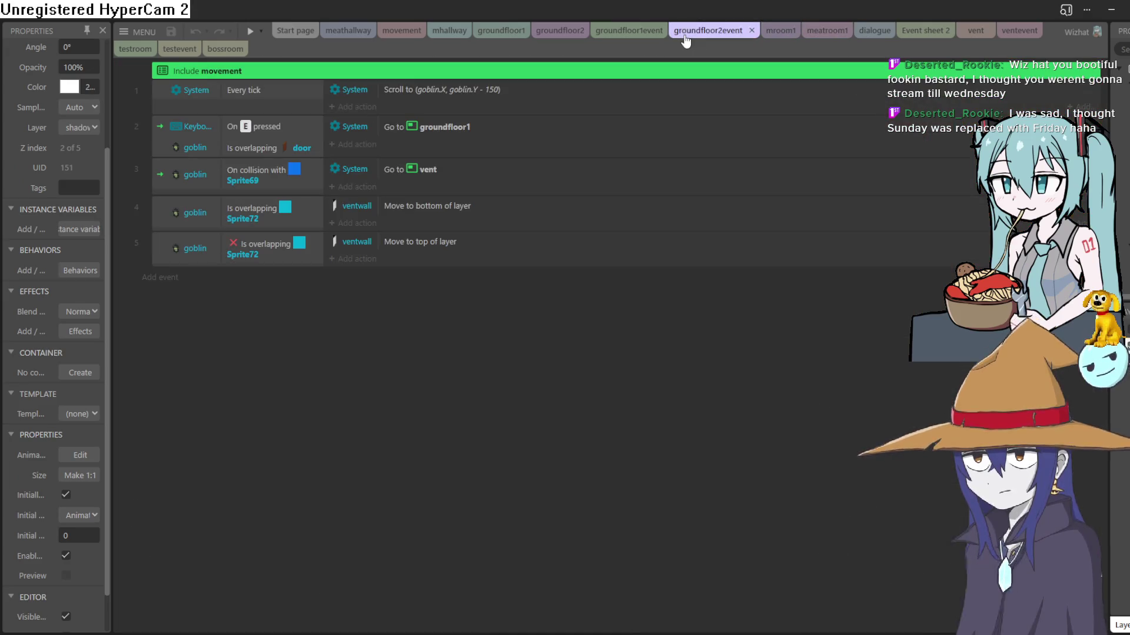
{"action": "left_click", "coordinate": [612, 36]}
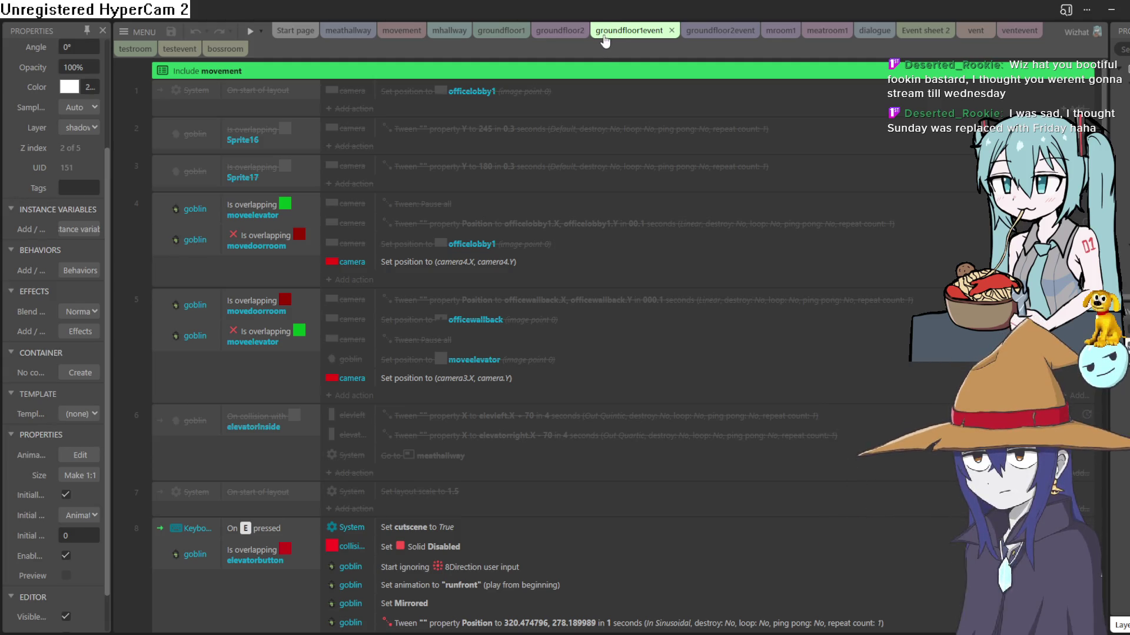
{"action": "left_click", "coordinate": [562, 35]}
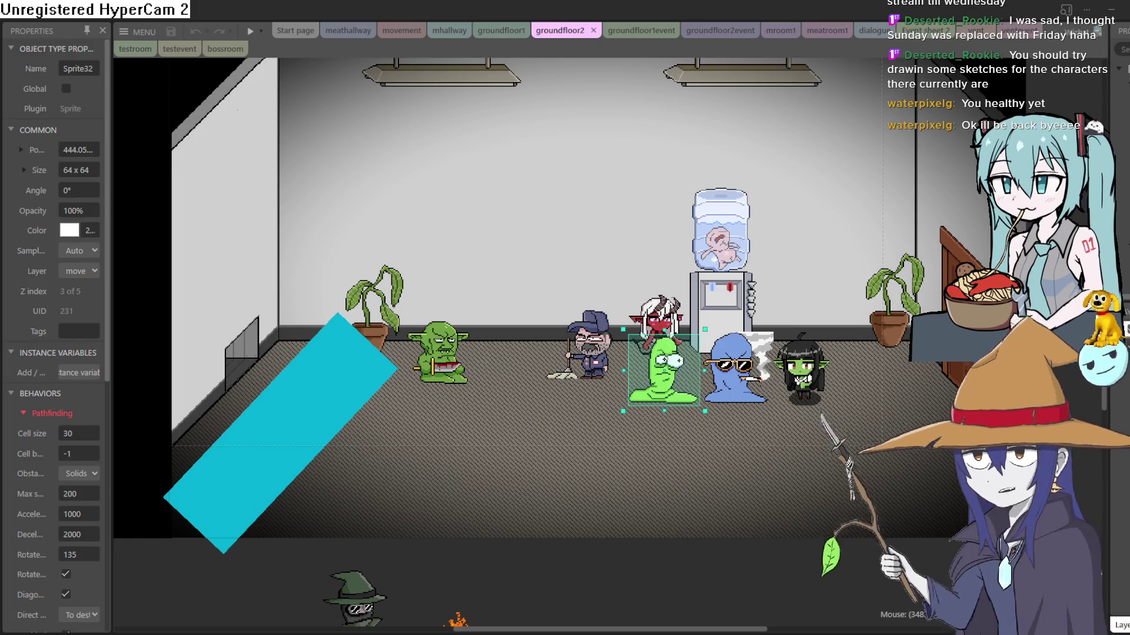
Open the Start page and launch the 'Sniff and fetch' Visual Novel example preview.
{"action": "scroll", "coordinate": [496, 404], "scroll_direction": "up", "scroll_amount": 2}
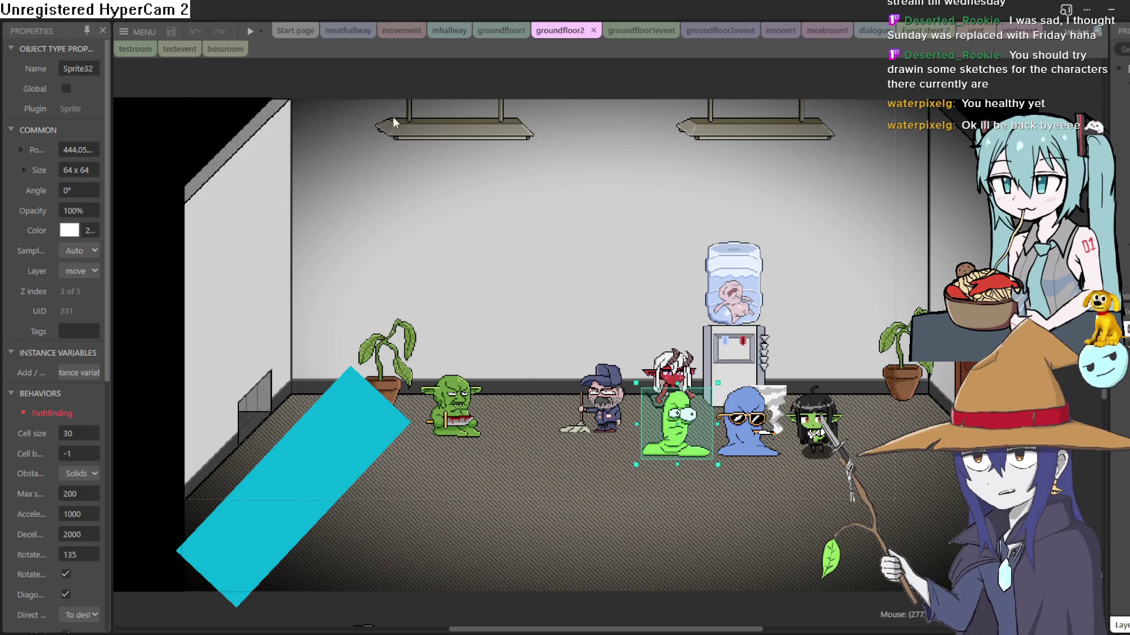
{"action": "left_click", "coordinate": [299, 31]}
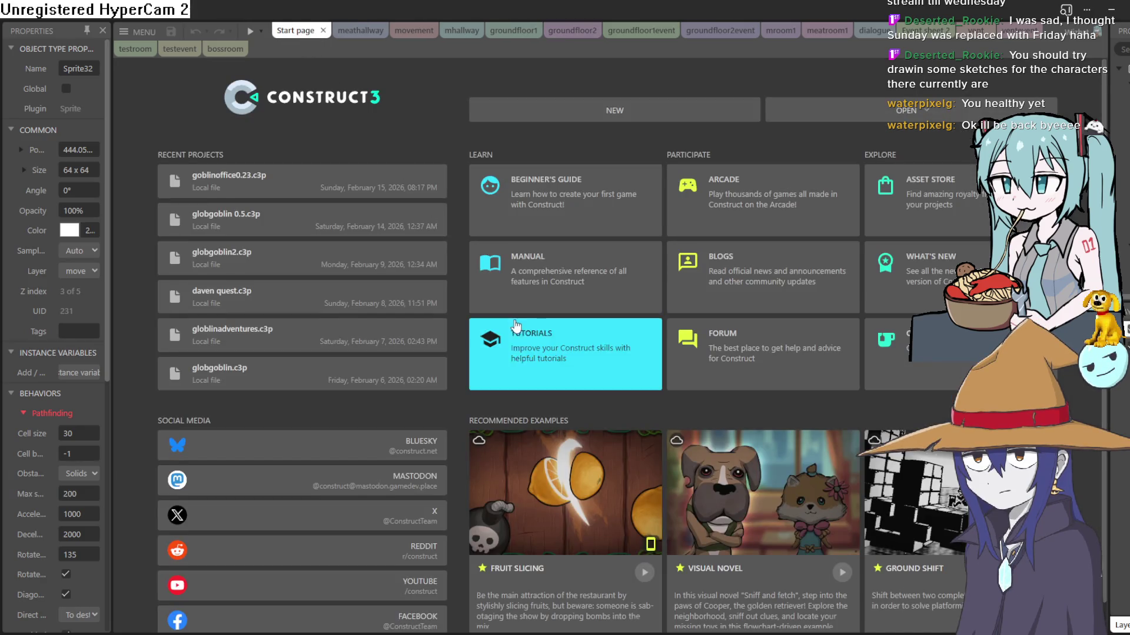
{"action": "scroll", "coordinate": [589, 330], "scroll_direction": "down", "scroll_amount": 1}
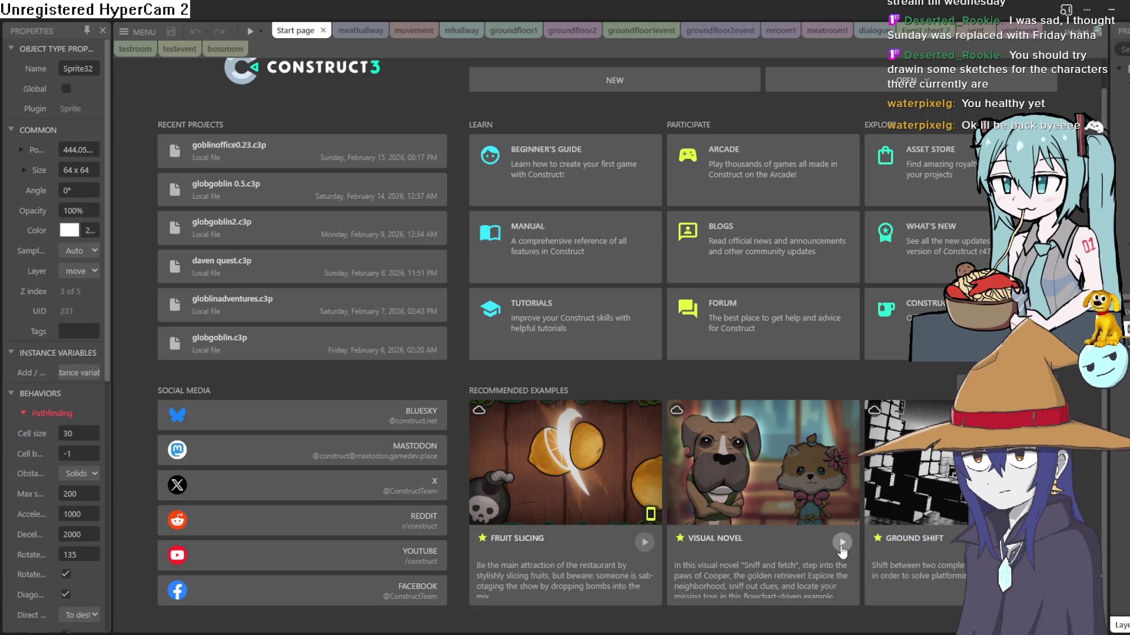
{"action": "left_click", "coordinate": [841, 543]}
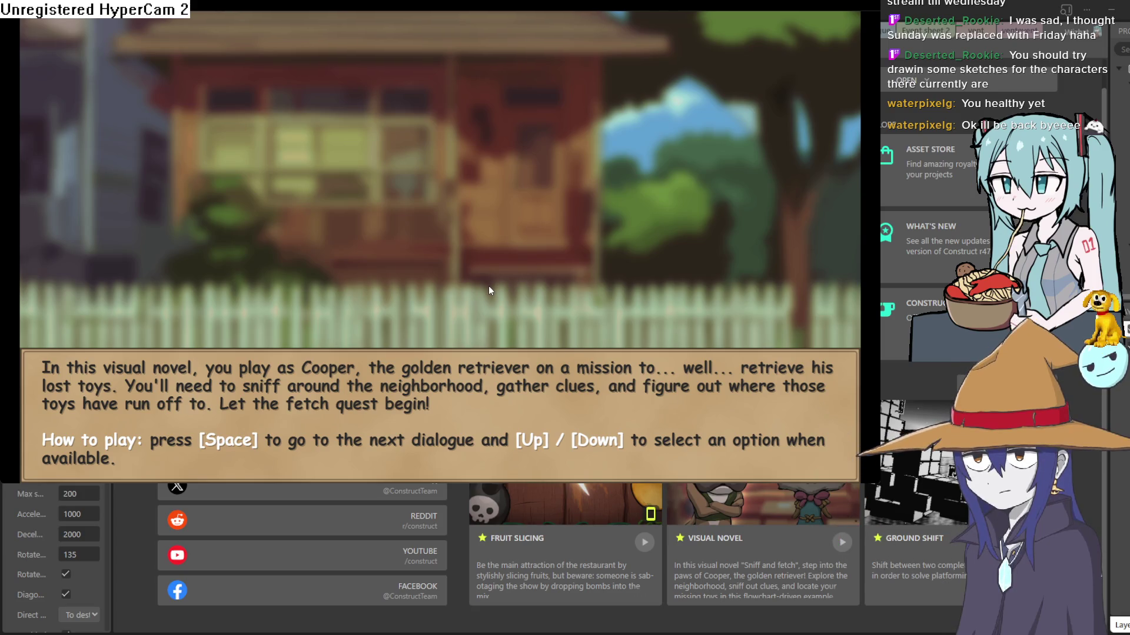
{"action": "key", "text": "space"}
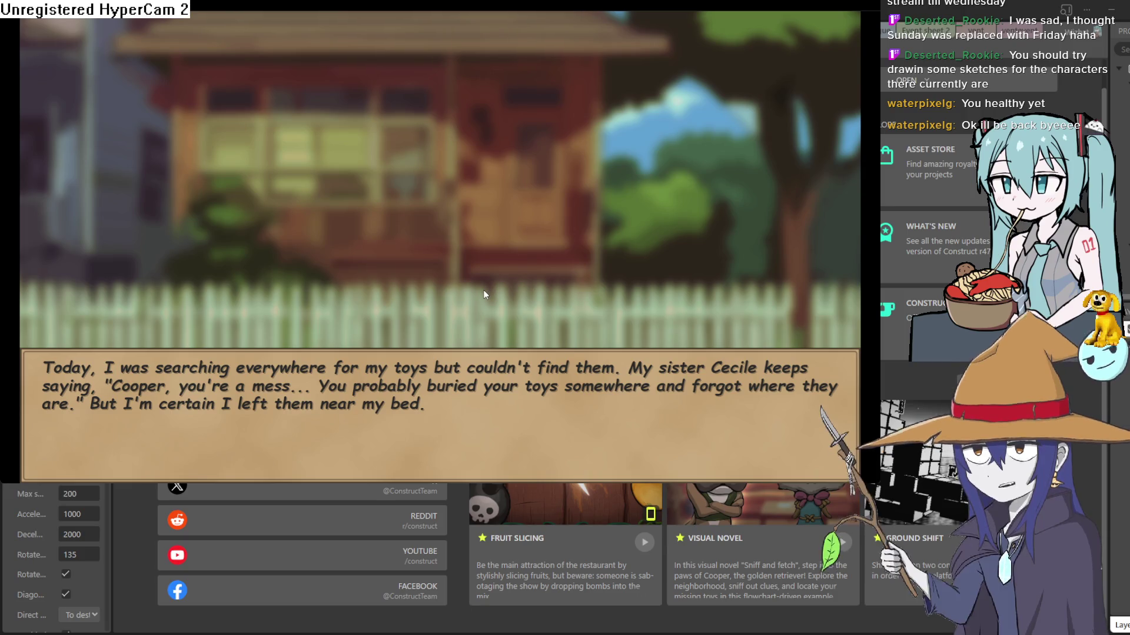
{"action": "left_click", "coordinate": [483, 290]}
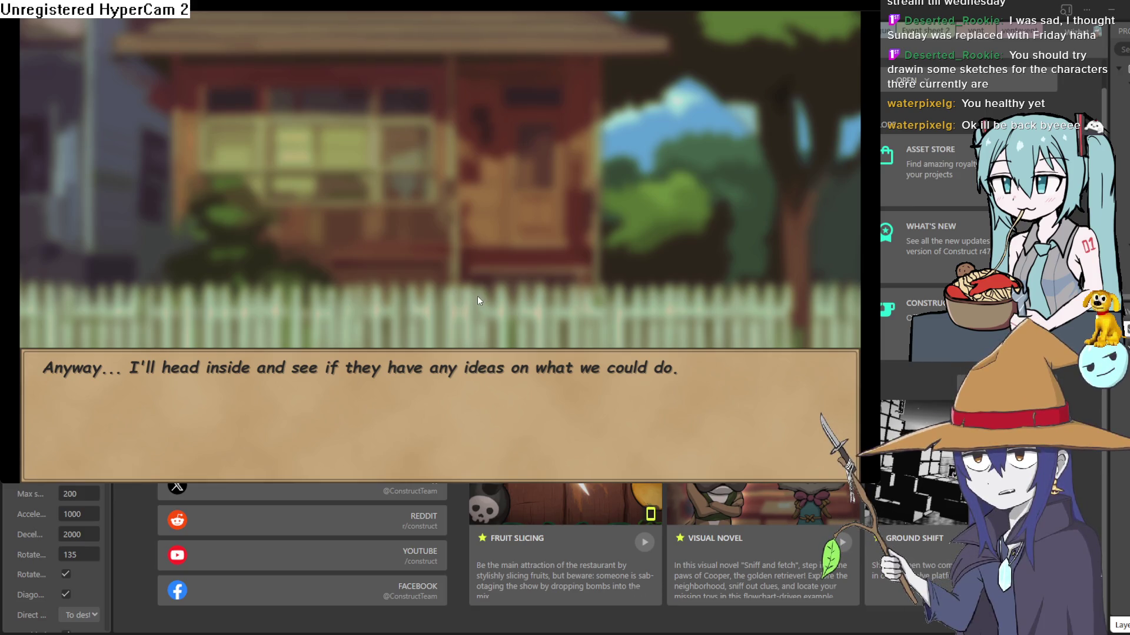
{"action": "left_click", "coordinate": [478, 295]}
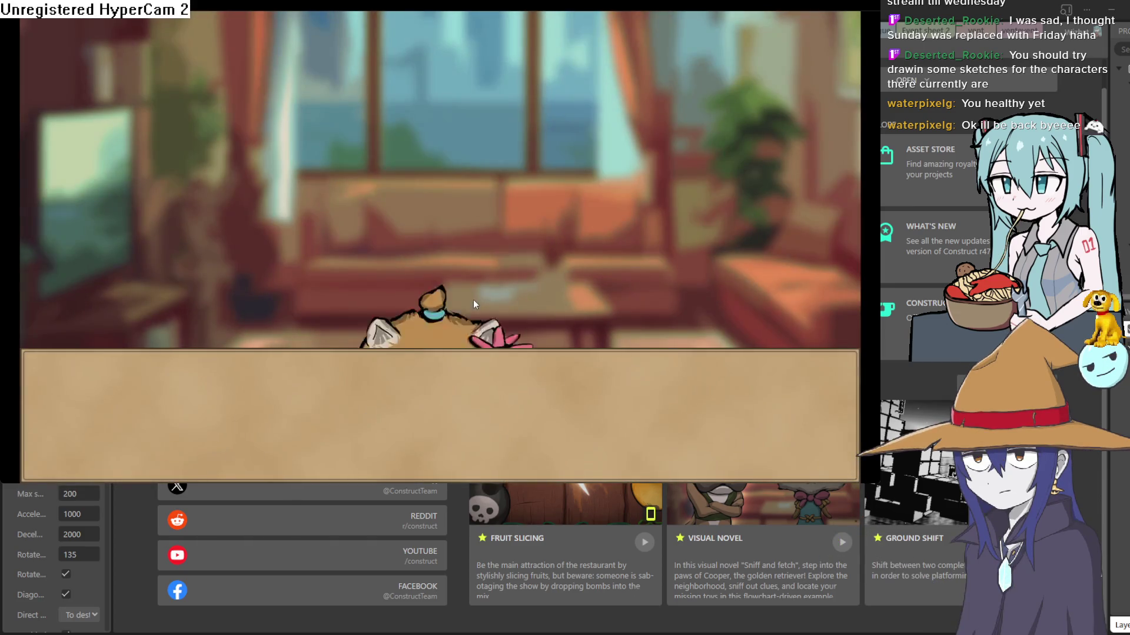
{"action": "left_click", "coordinate": [473, 299]}
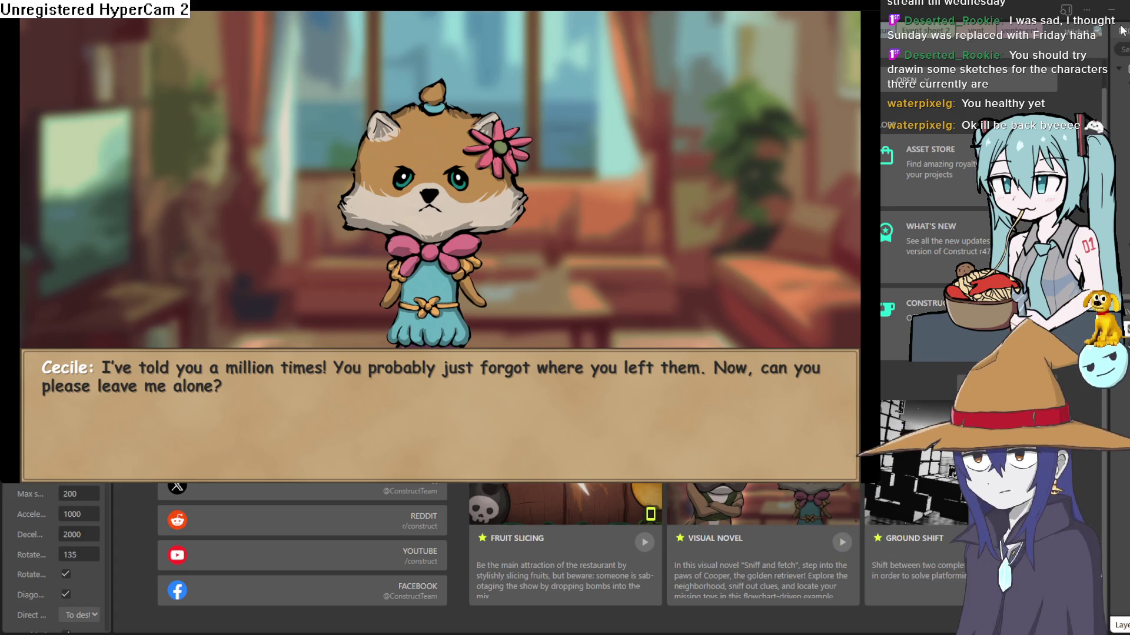
{"action": "left_click", "coordinate": [1120, 31]}
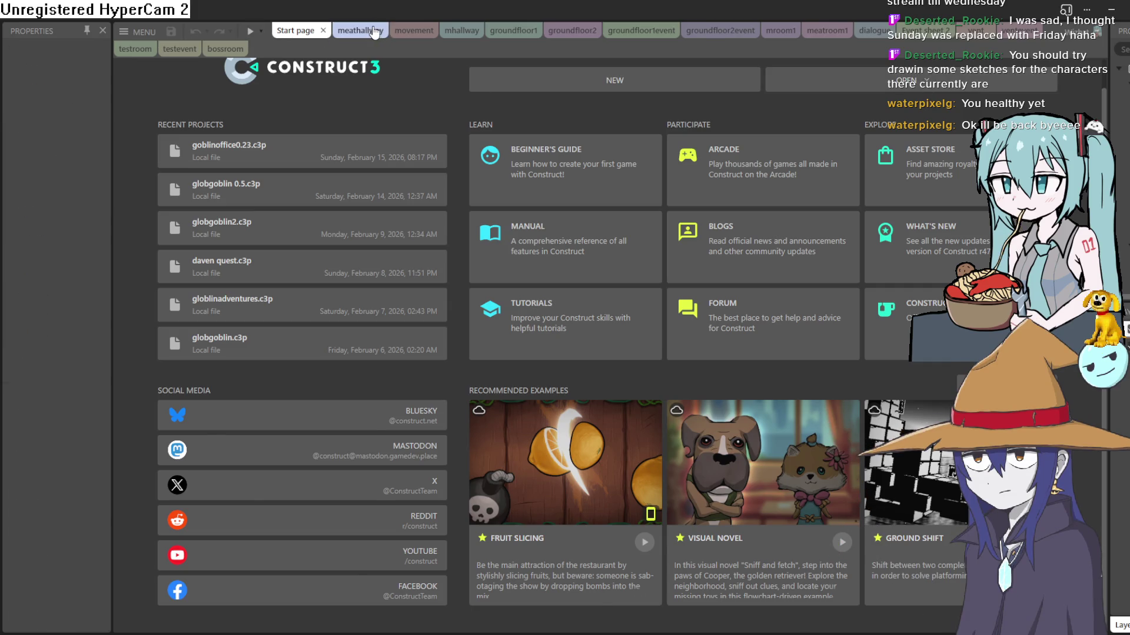
Cycle through the meathallway, movement, mhallway and groundfloor tabs, then return to Clip Studio Paint.
{"action": "left_click", "coordinate": [373, 31]}
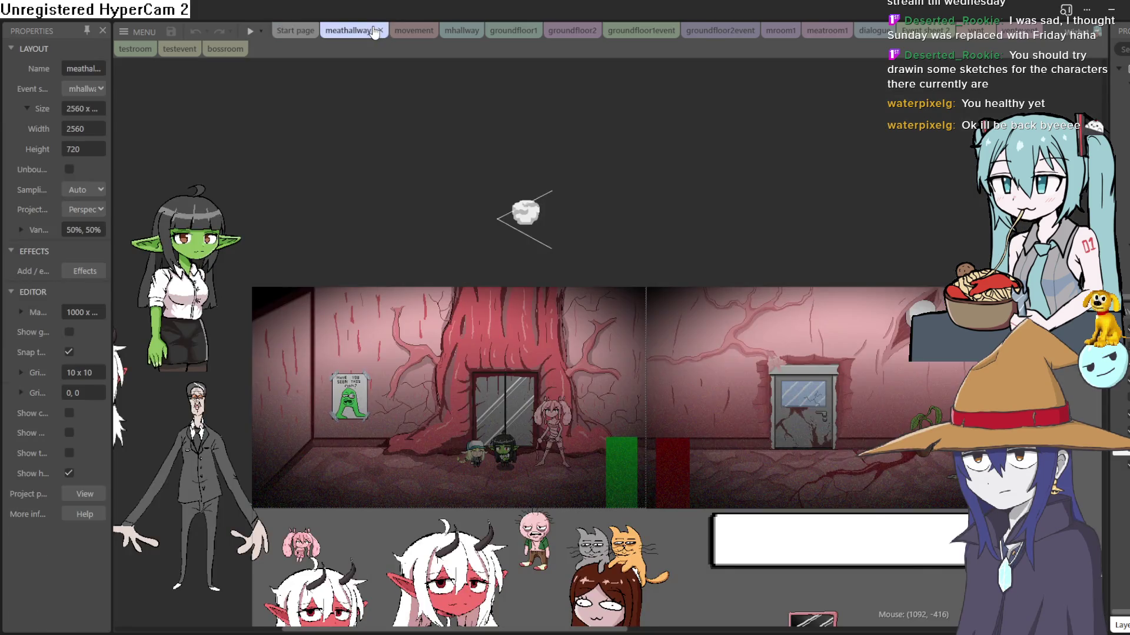
{"action": "left_click", "coordinate": [428, 33]}
{"action": "left_click", "coordinate": [450, 31]}
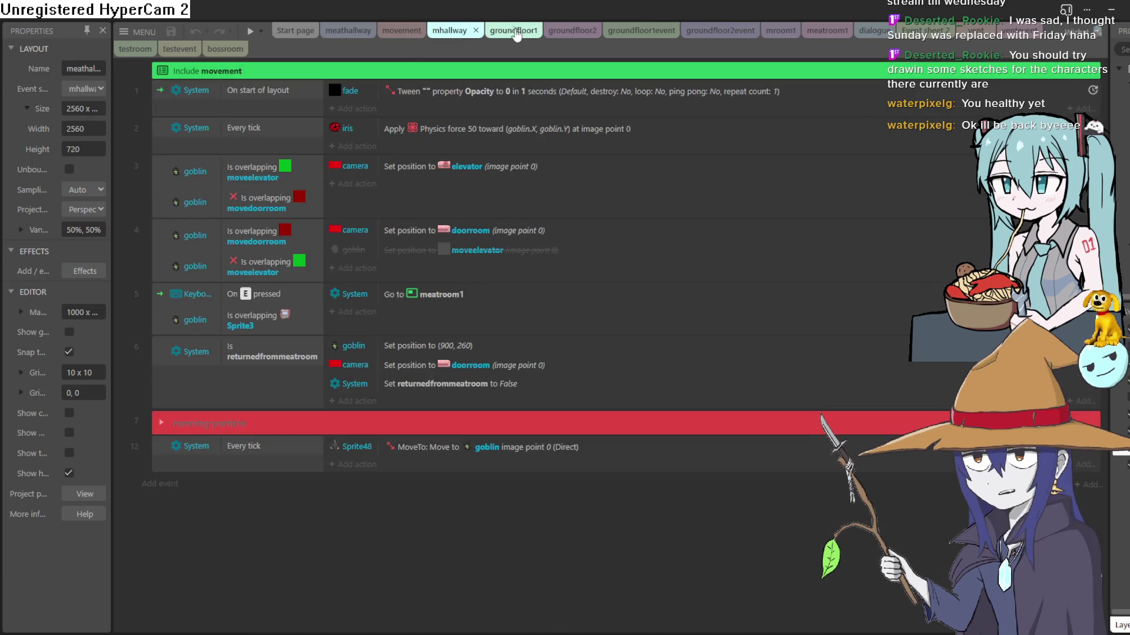
{"action": "left_click", "coordinate": [501, 31]}
{"action": "left_click", "coordinate": [573, 30]}
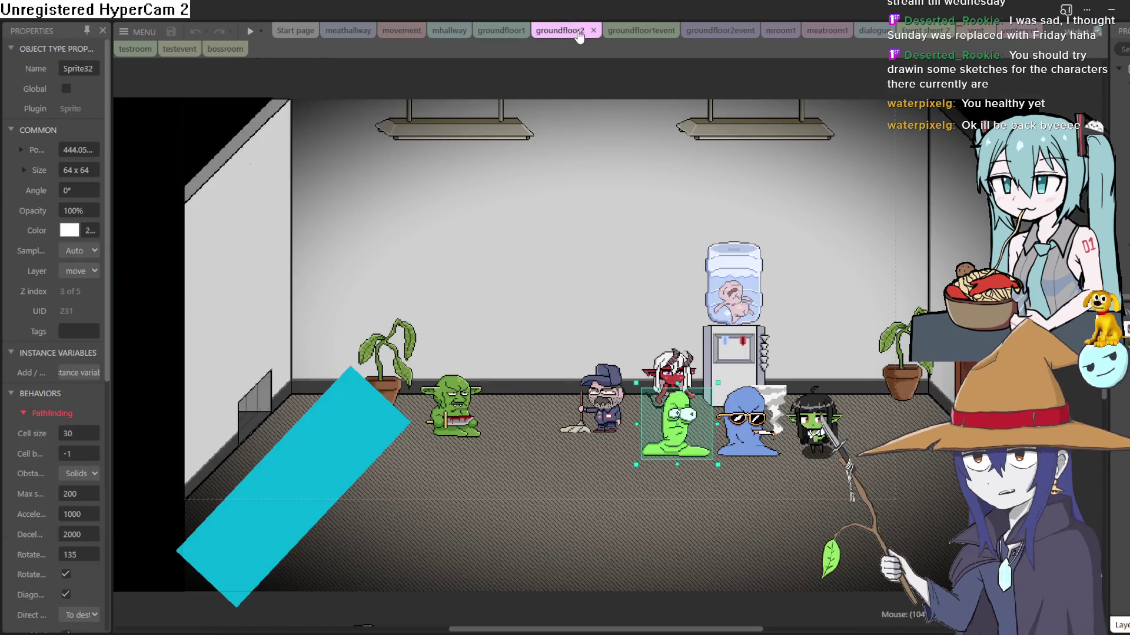
{"action": "left_click", "coordinate": [507, 31]}
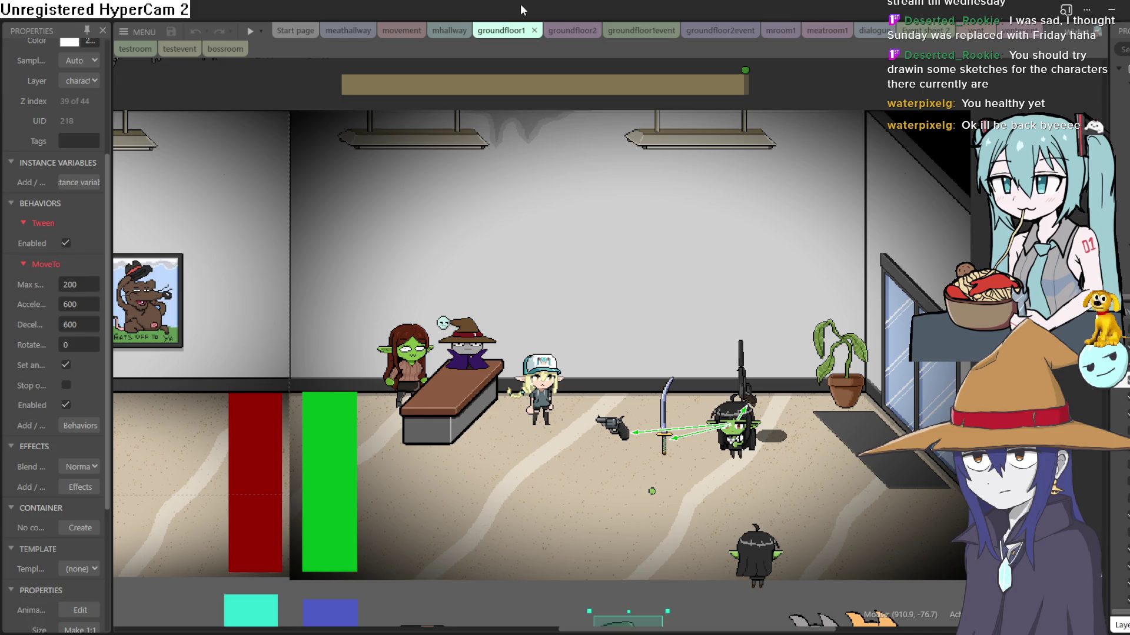
{"action": "key", "text": "alt+Tab"}
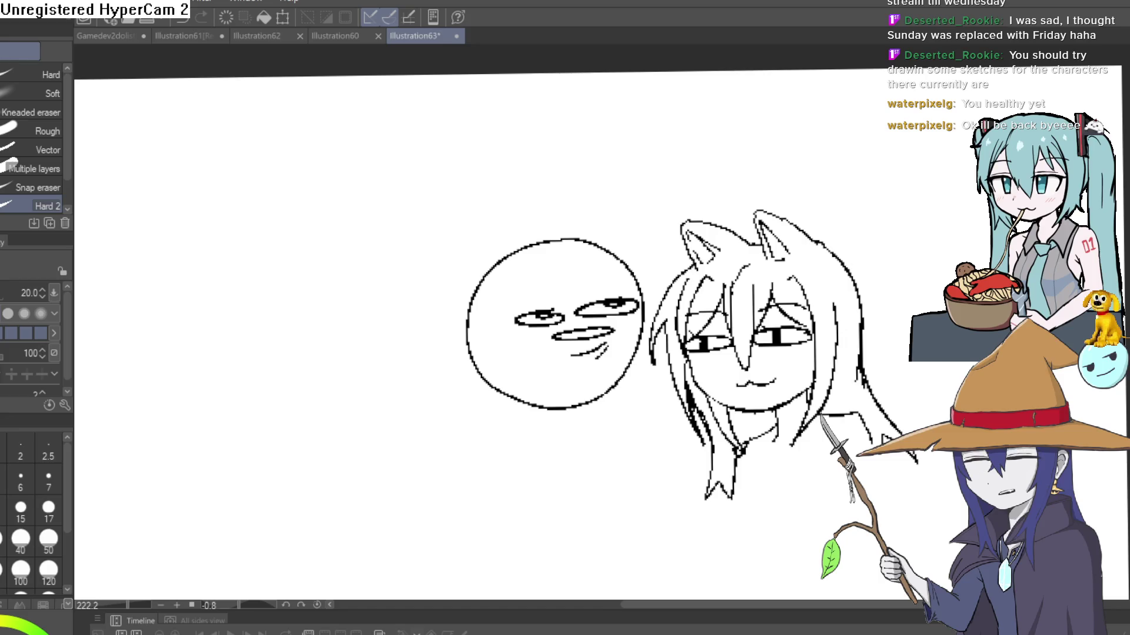
Erase part of the round face's lower-left outline and draw a long arm reaching down-left.
{"action": "scroll", "coordinate": [622, 184], "scroll_direction": "up", "scroll_amount": 3}
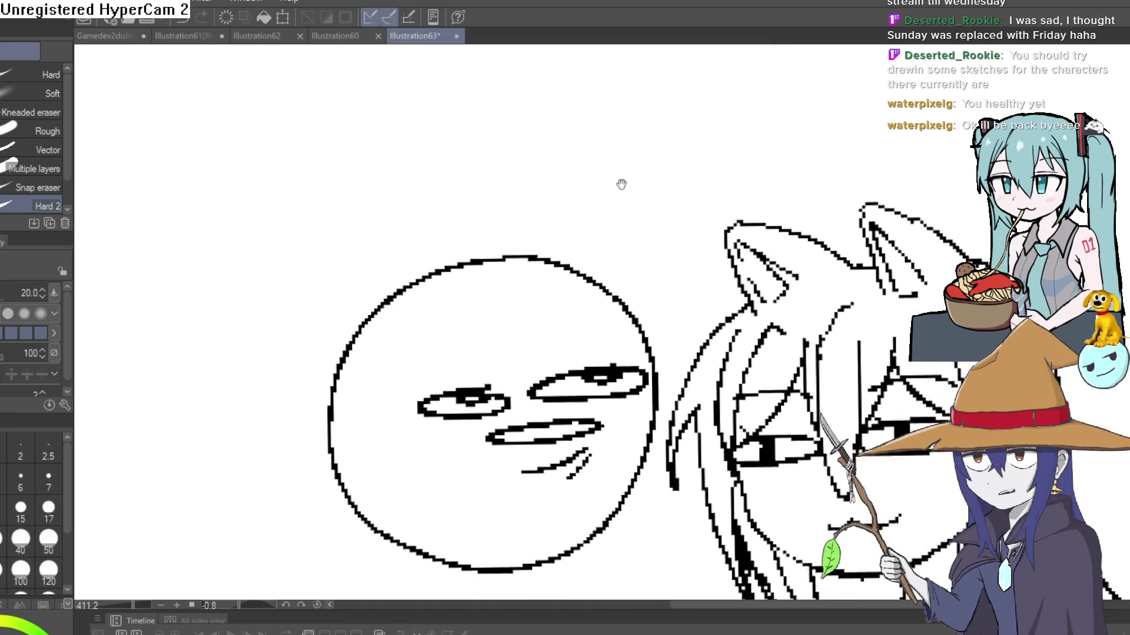
{"action": "scroll", "coordinate": [730, 110], "scroll_direction": "down", "scroll_amount": 5}
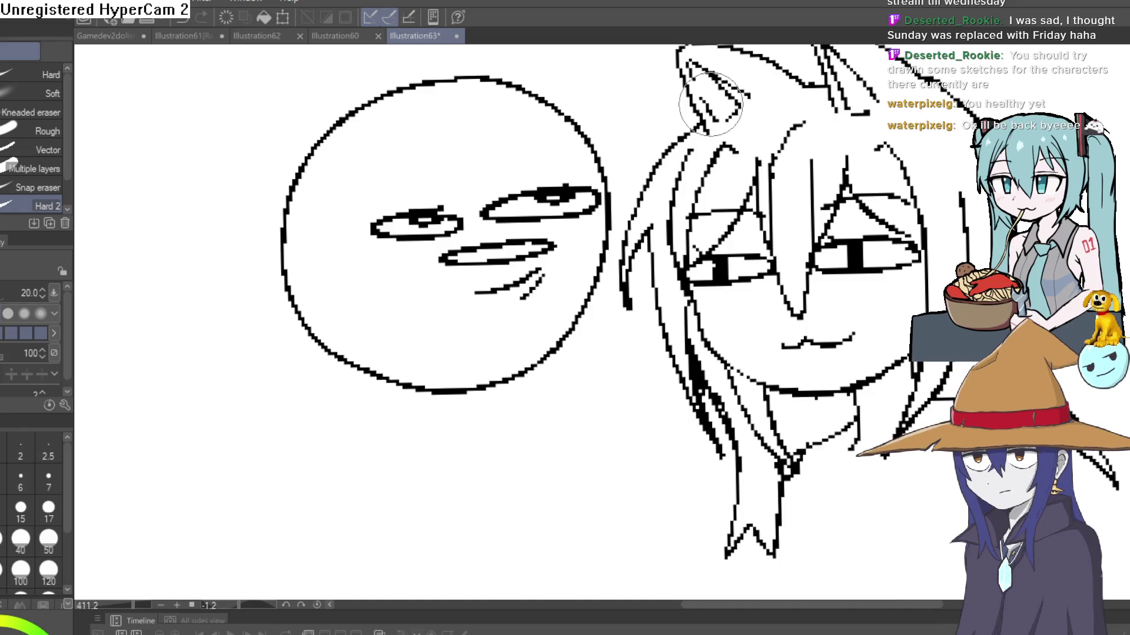
{"action": "left_click_drag", "start_coordinate": [503, 366], "coordinate": [535, 239]}
{"action": "scroll", "coordinate": [471, 264], "scroll_direction": "down", "scroll_amount": 4}
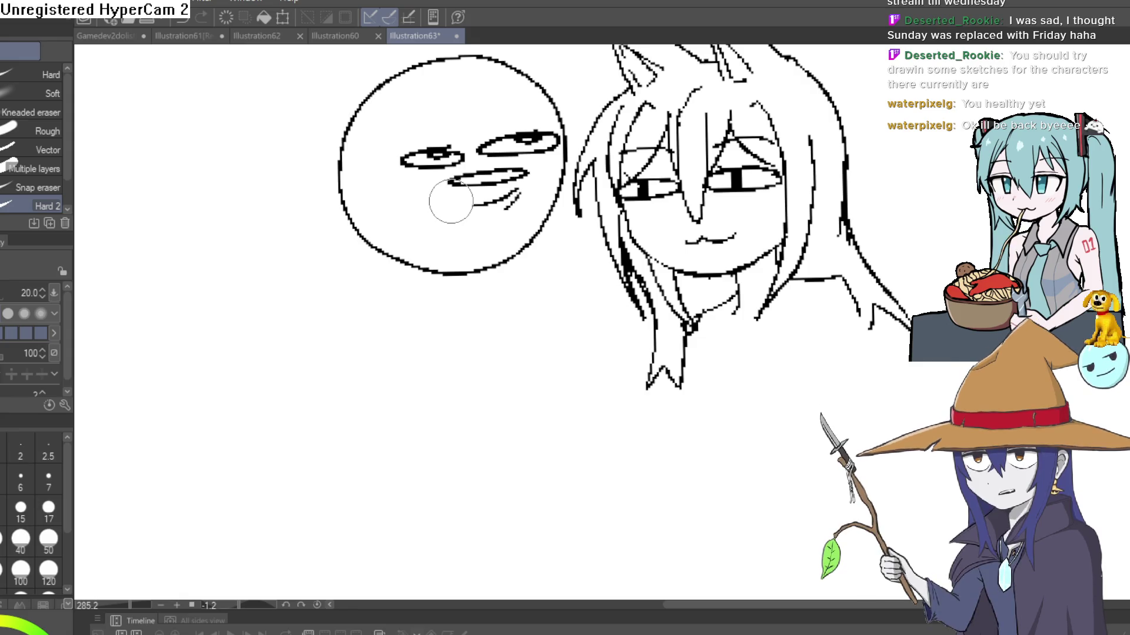
{"action": "left_click", "coordinate": [355, 230]}
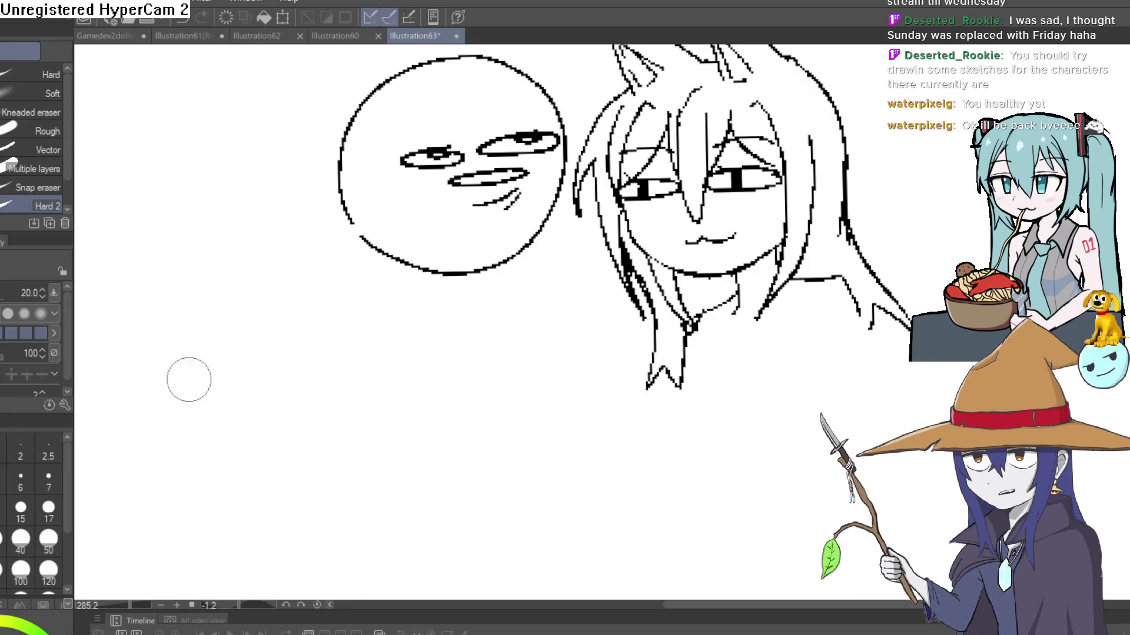
{"action": "key", "text": "p"}
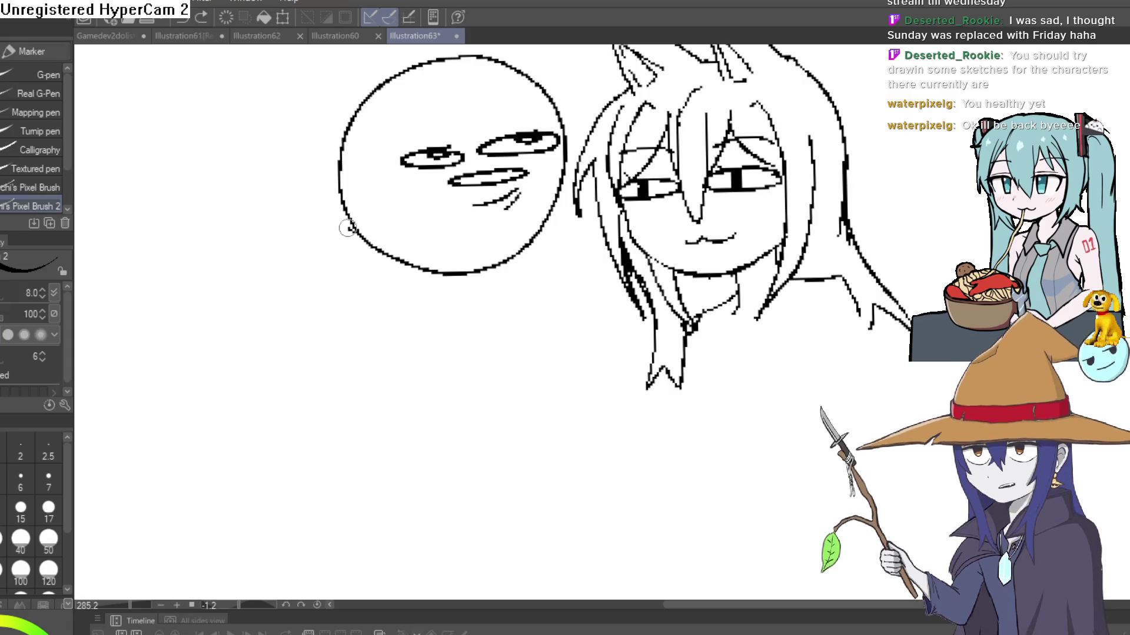
{"action": "mouse_move", "coordinate": [347, 222]}
{"action": "left_mouse_down"}
{"action": "mouse_move", "coordinate": [183, 361]}
{"action": "mouse_move", "coordinate": [215, 354]}
{"action": "mouse_move", "coordinate": [248, 302]}
{"action": "mouse_move", "coordinate": [341, 253]}
{"action": "left_mouse_up"}
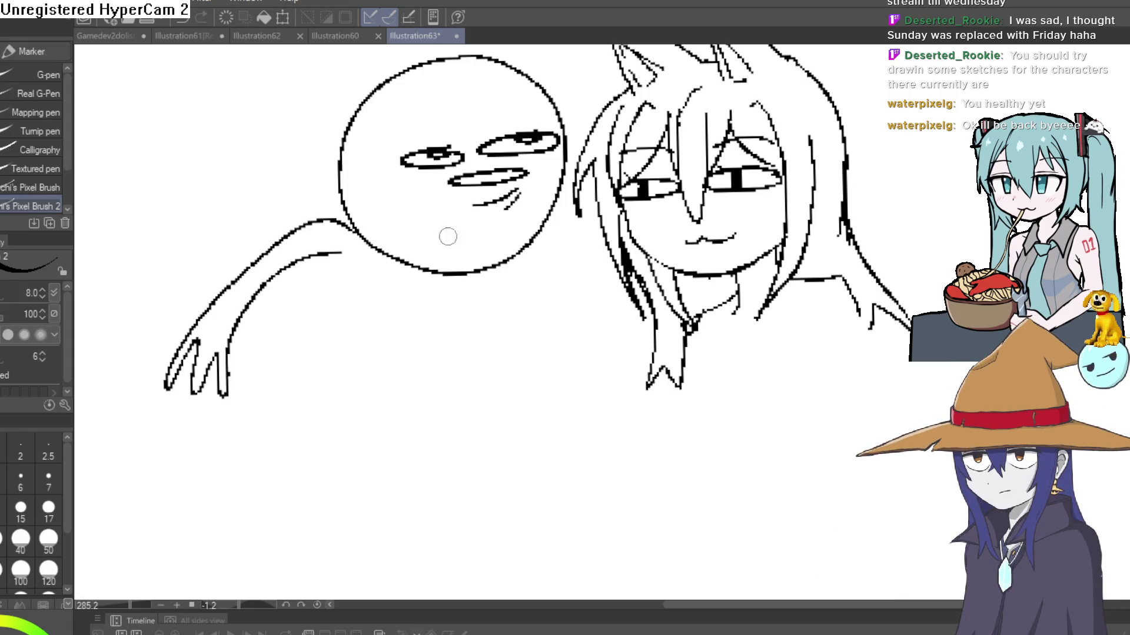
Pan, tilt and re-level the canvas view, then bring up the Illustration62 blob drawing.
{"action": "left_click_drag", "start_coordinate": [776, 270], "coordinate": [651, 250]}
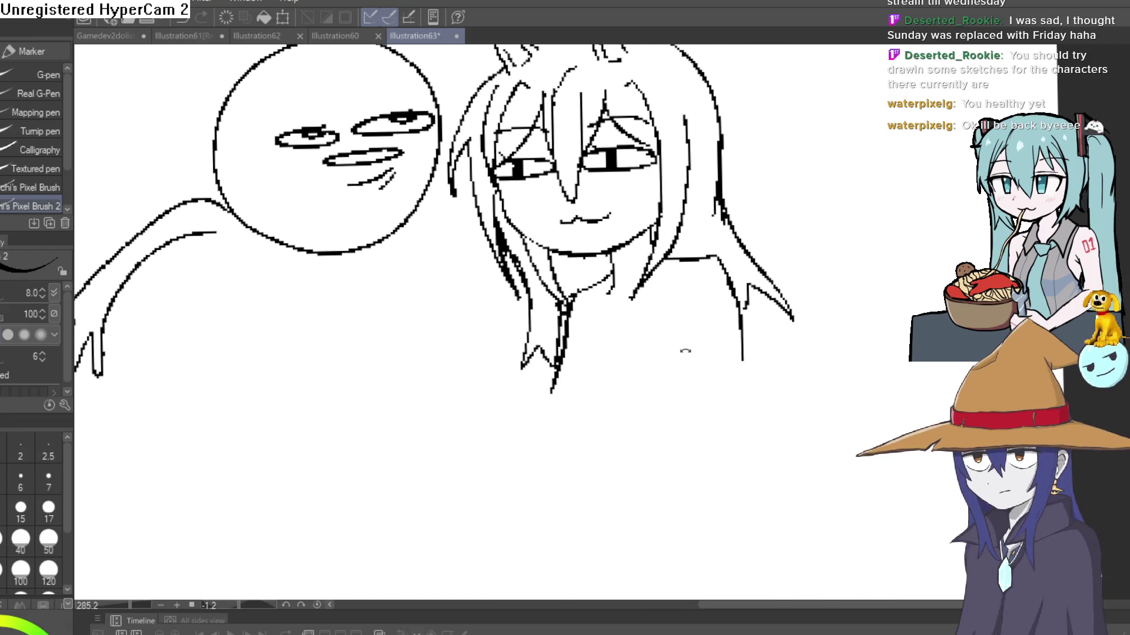
{"action": "left_click_drag", "start_coordinate": [681, 350], "coordinate": [680, 343]}
{"action": "mouse_move", "coordinate": [790, 241]}
{"action": "left_mouse_down"}
{"action": "mouse_move", "coordinate": [733, 222]}
{"action": "mouse_move", "coordinate": [708, 315]}
{"action": "left_mouse_up"}
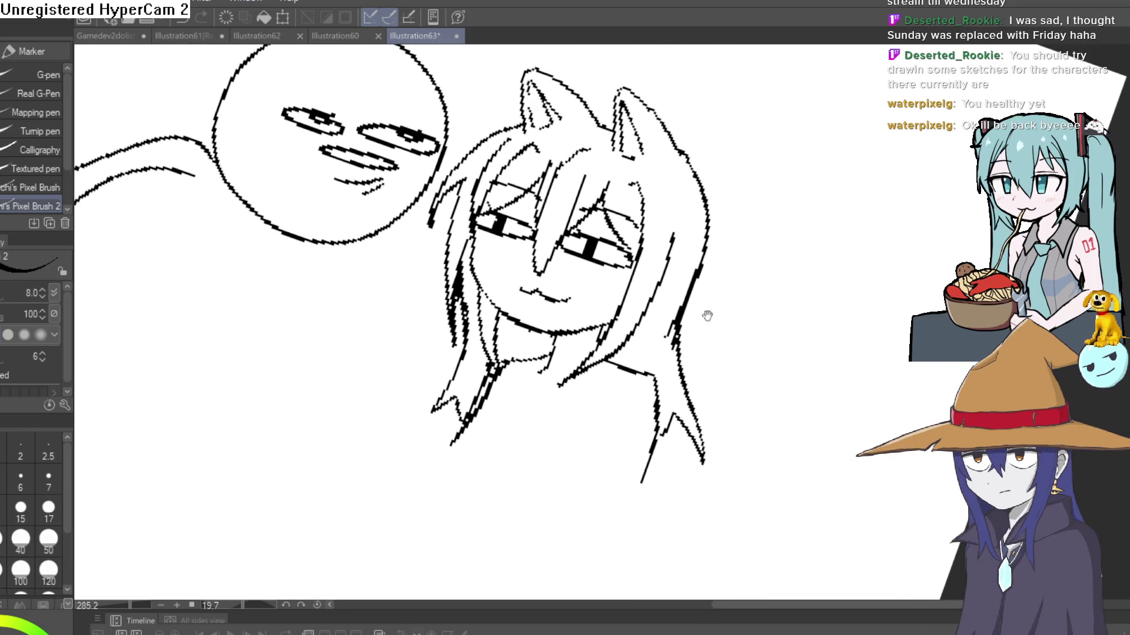
{"action": "mouse_move", "coordinate": [784, 222]}
{"action": "left_mouse_down"}
{"action": "mouse_move", "coordinate": [729, 189]}
{"action": "mouse_move", "coordinate": [857, 93]}
{"action": "left_mouse_up"}
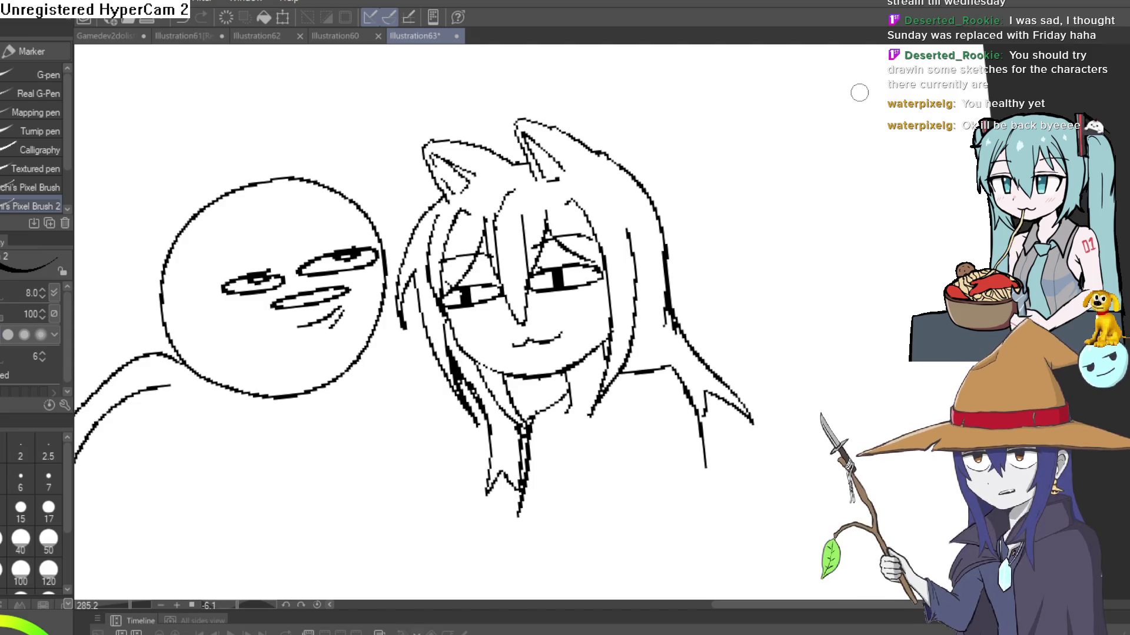
{"action": "left_click", "coordinate": [262, 37]}
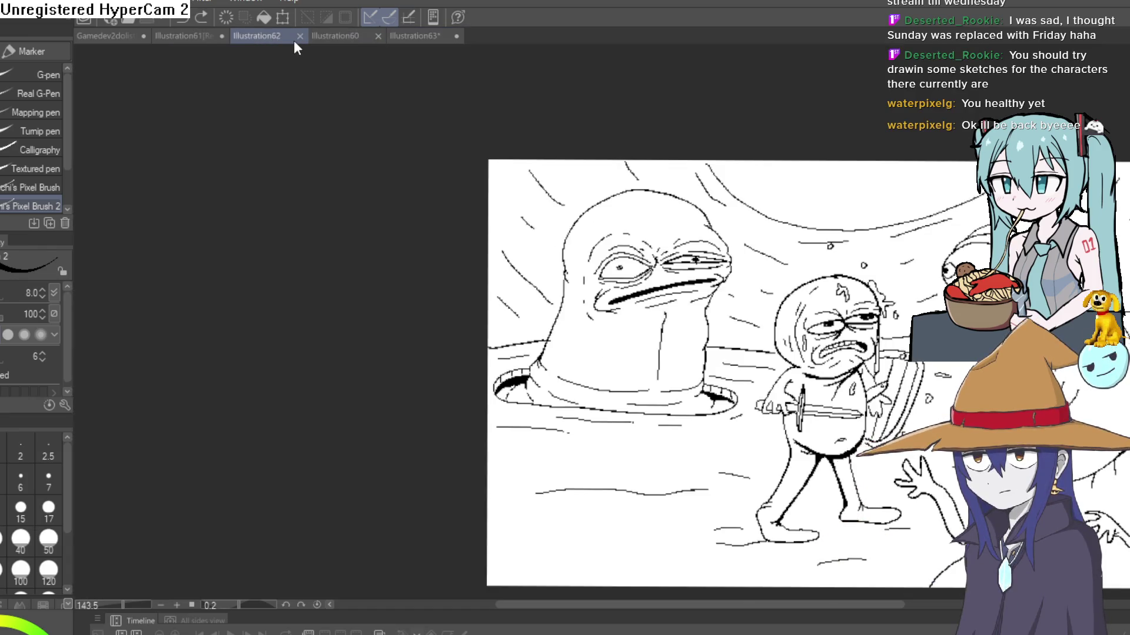
Open the Illustration60 goblin girl drawing, sample a colour, and zoom in on her face.
{"action": "left_click", "coordinate": [320, 40]}
{"action": "scroll", "coordinate": [492, 267], "scroll_direction": "up", "scroll_amount": 2}
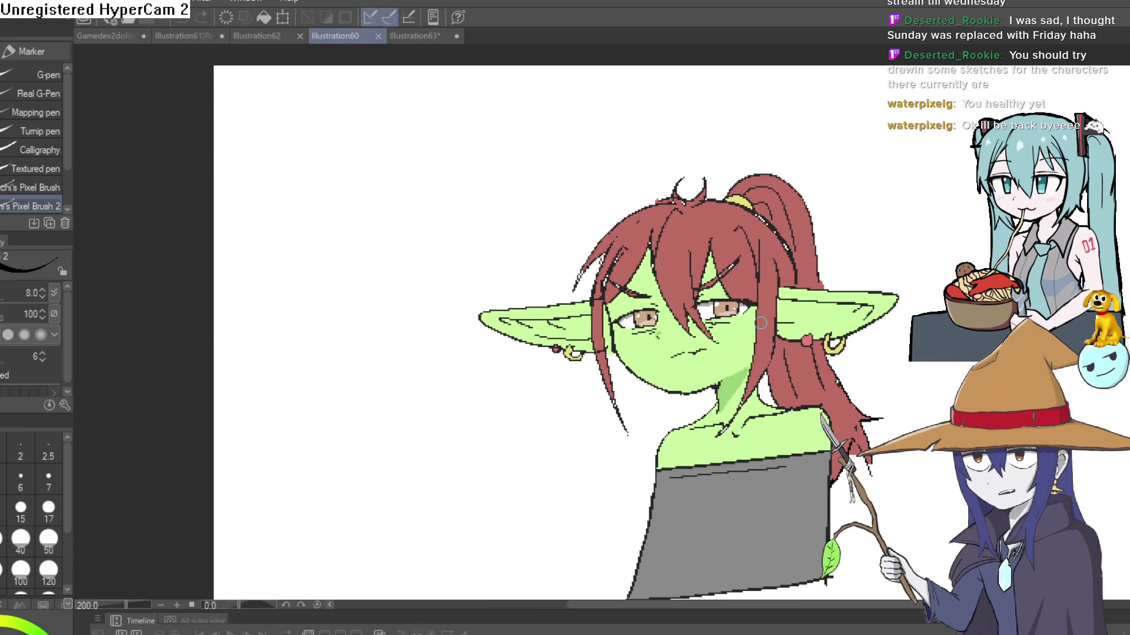
{"action": "left_click_drag", "start_coordinate": [925, 276], "coordinate": [869, 173]}
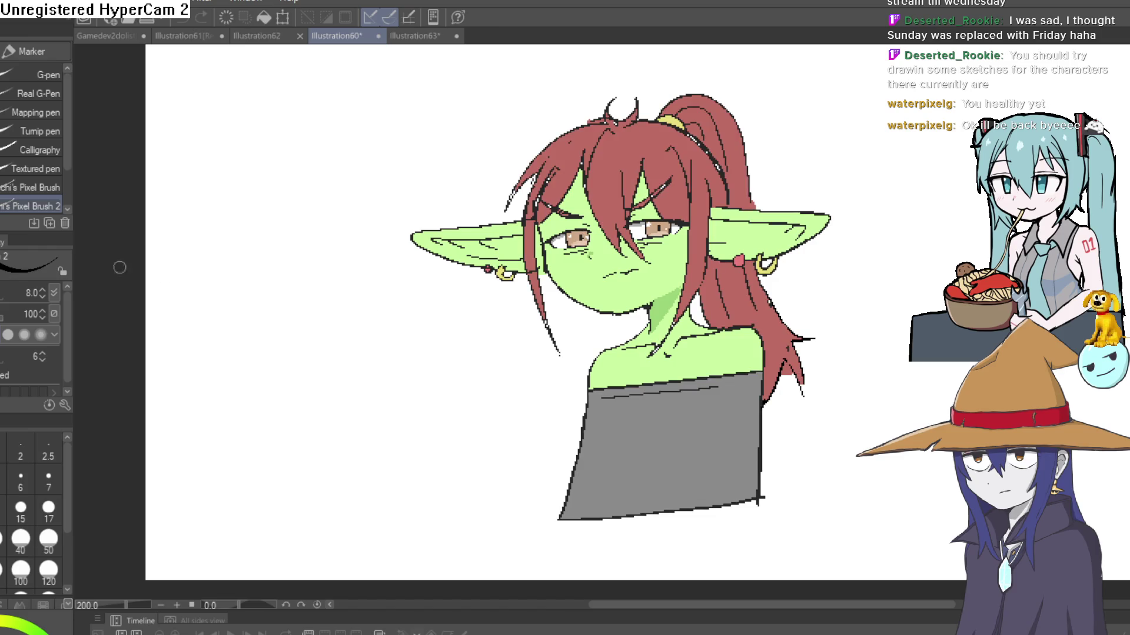
{"action": "key", "text": "i"}
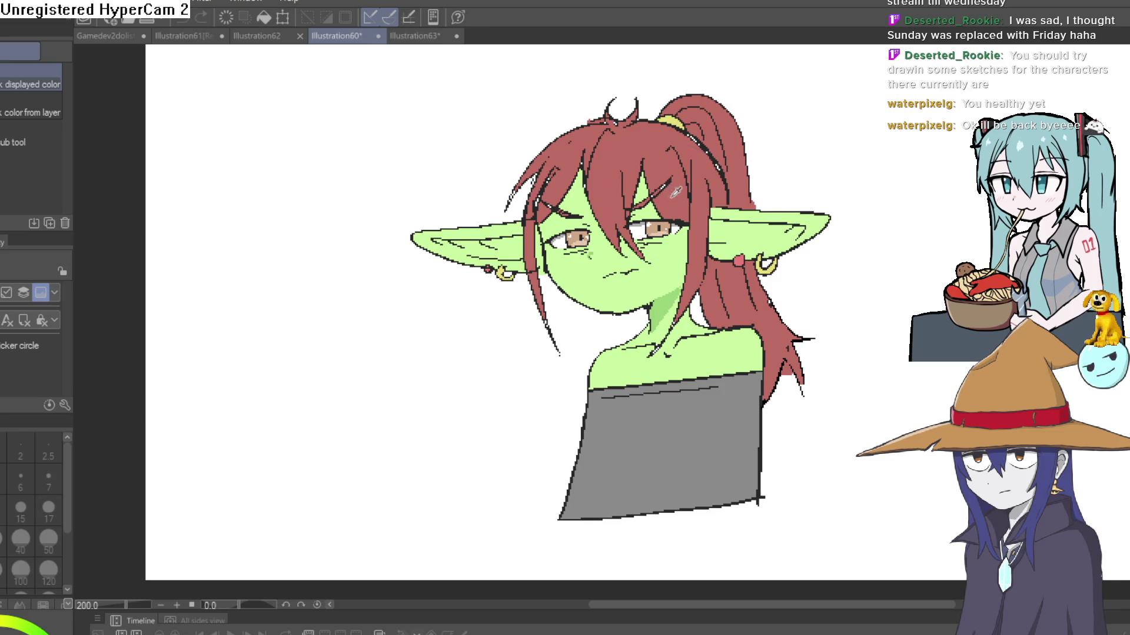
{"action": "key", "text": "p"}
{"action": "scroll", "coordinate": [671, 183], "scroll_direction": "up", "scroll_amount": 3}
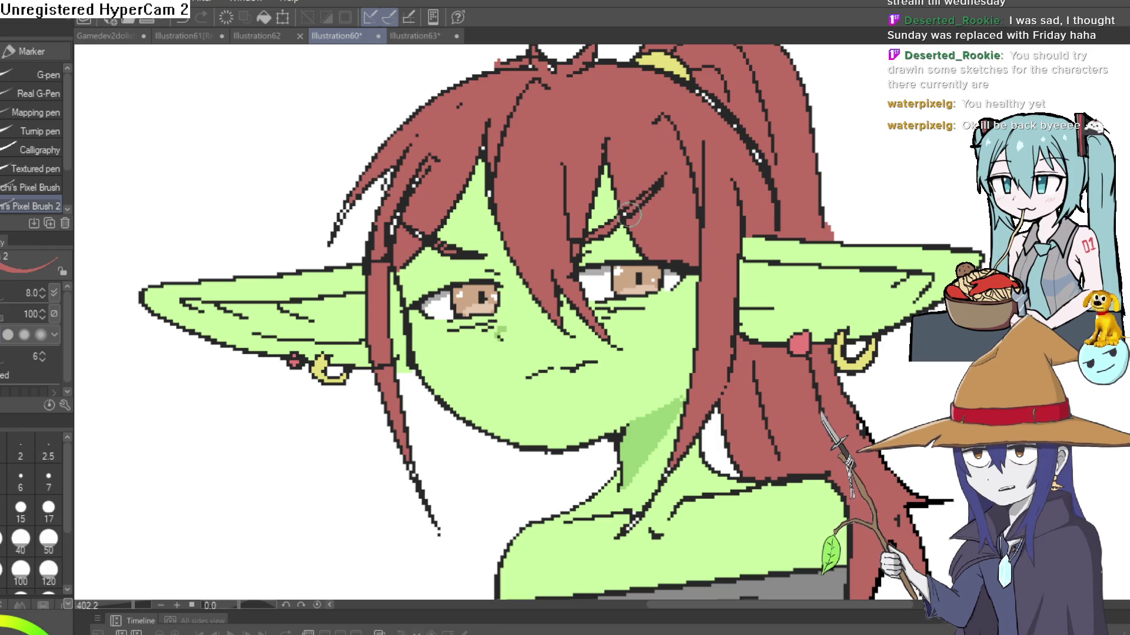
{"action": "left_click_drag", "start_coordinate": [653, 189], "coordinate": [580, 230]}
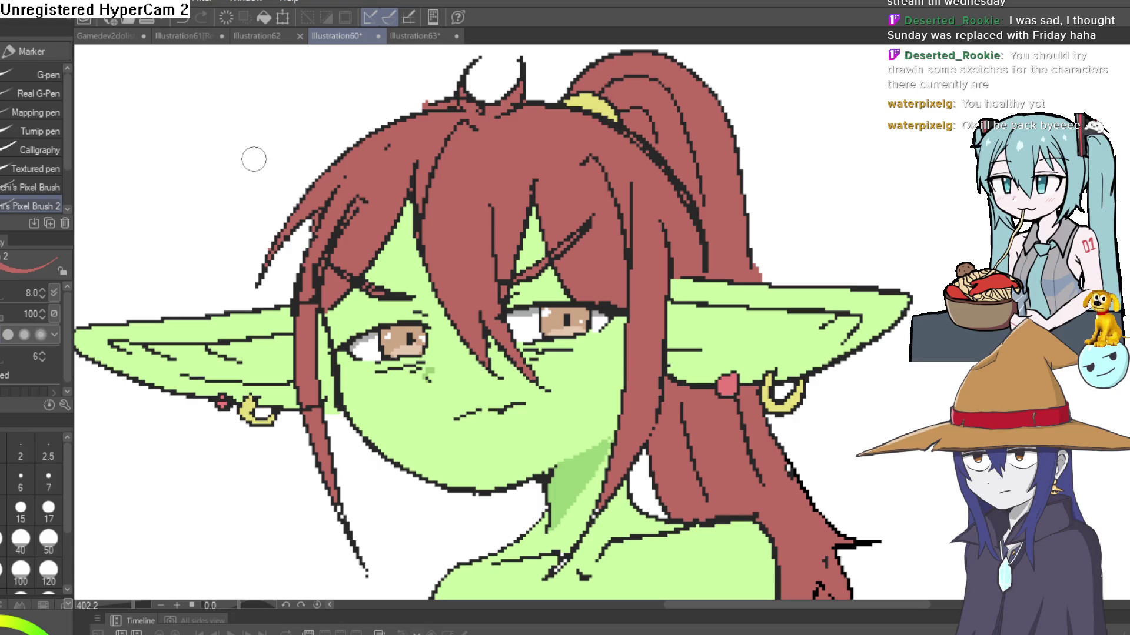
On Illustration63, undo a test scribble and draw a pointed ear on the round head.
{"action": "left_click", "coordinate": [420, 42]}
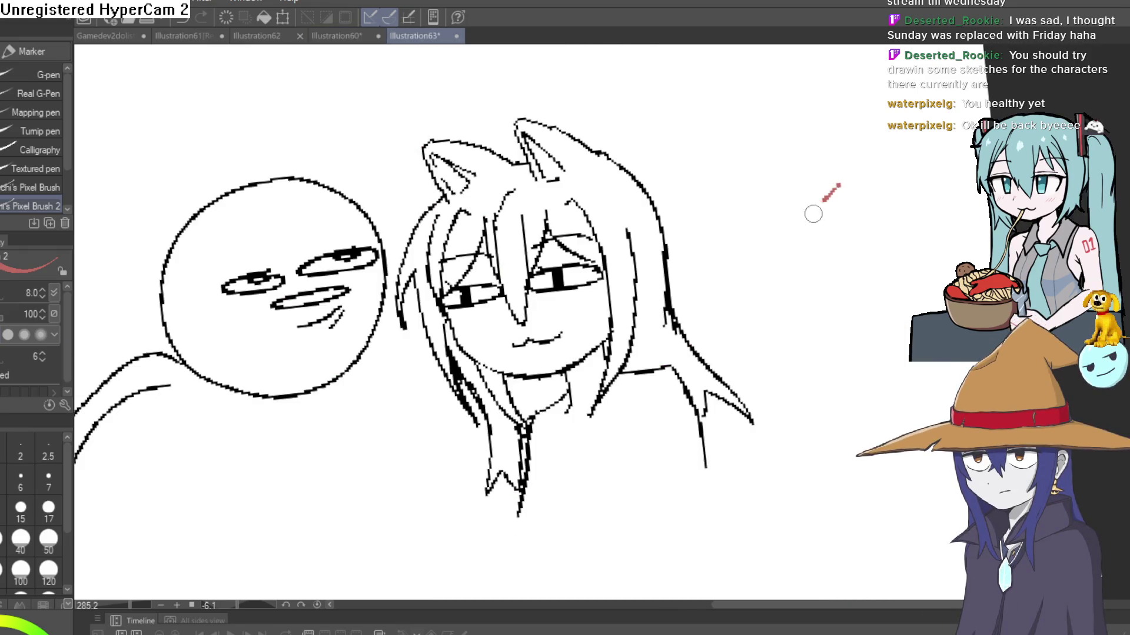
{"action": "left_click_drag", "start_coordinate": [812, 212], "coordinate": [953, 329]}
{"action": "key", "text": "ctrl+z"}
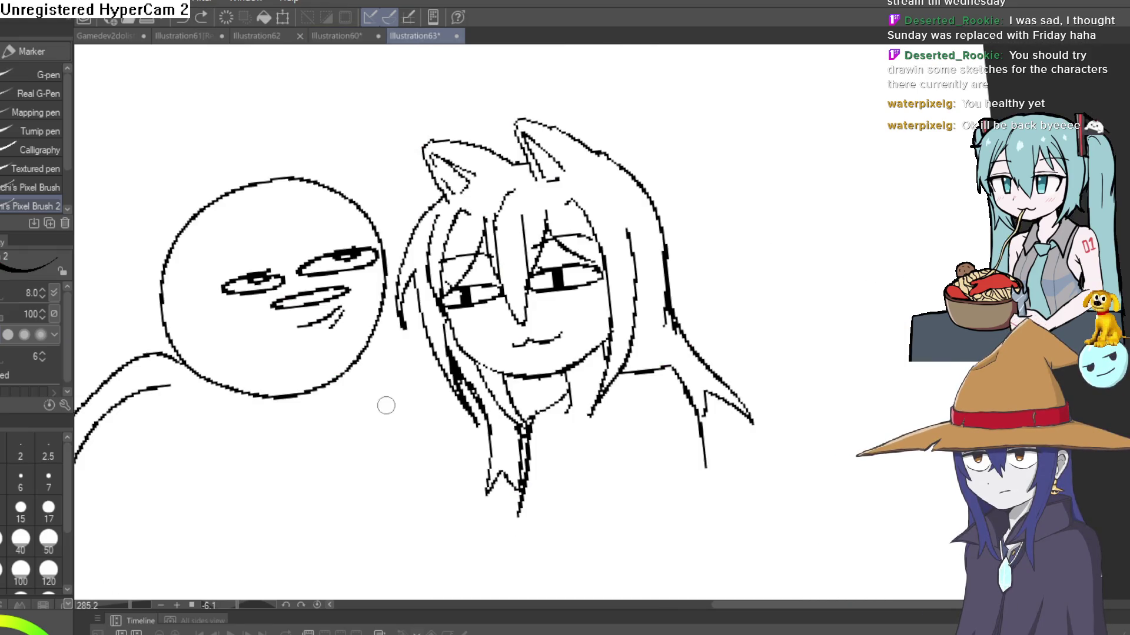
{"action": "scroll", "coordinate": [392, 373], "scroll_direction": "up", "scroll_amount": 2}
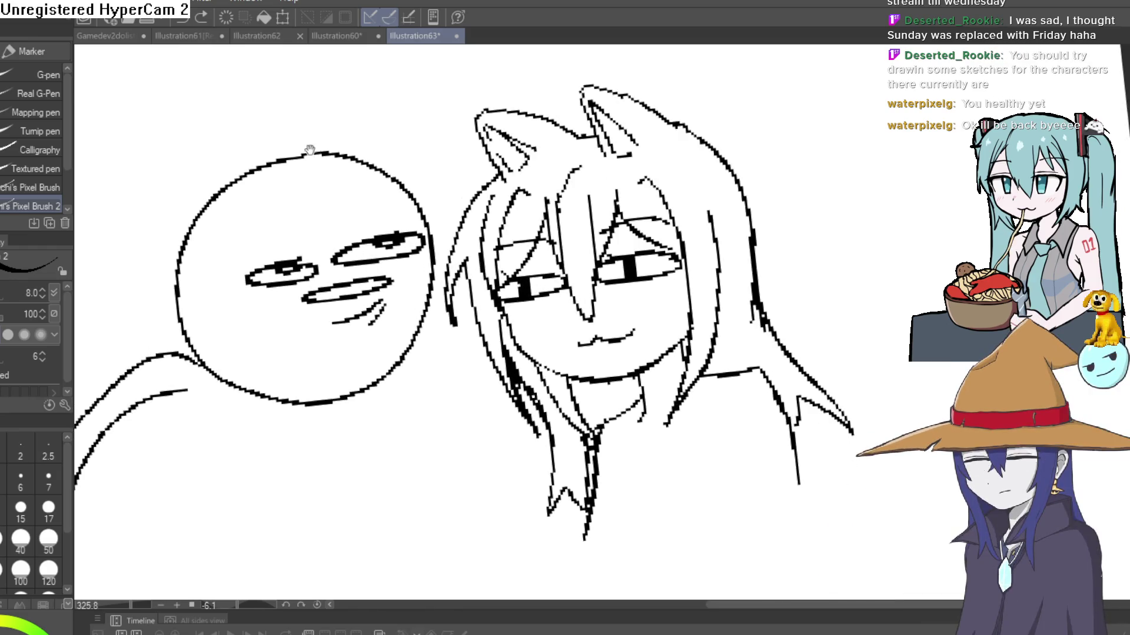
{"action": "scroll", "coordinate": [297, 148], "scroll_direction": "down", "scroll_amount": 3}
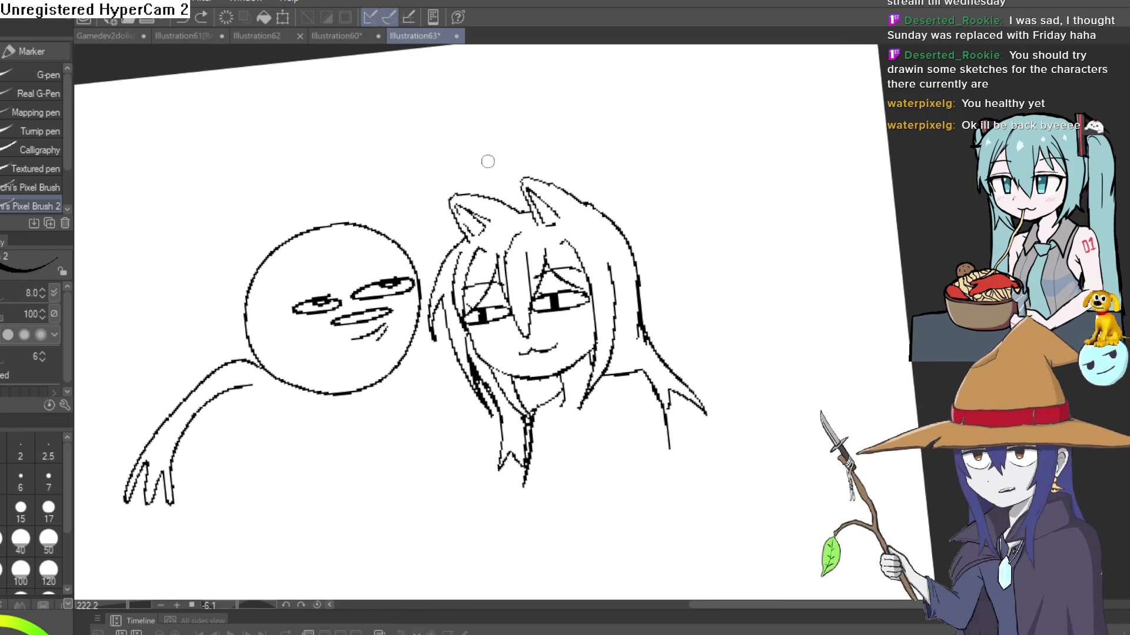
{"action": "scroll", "coordinate": [326, 215], "scroll_direction": "up", "scroll_amount": 2}
{"action": "mouse_move", "coordinate": [263, 254]}
{"action": "left_mouse_down"}
{"action": "mouse_move", "coordinate": [323, 260]}
{"action": "mouse_move", "coordinate": [293, 269]}
{"action": "left_mouse_up"}
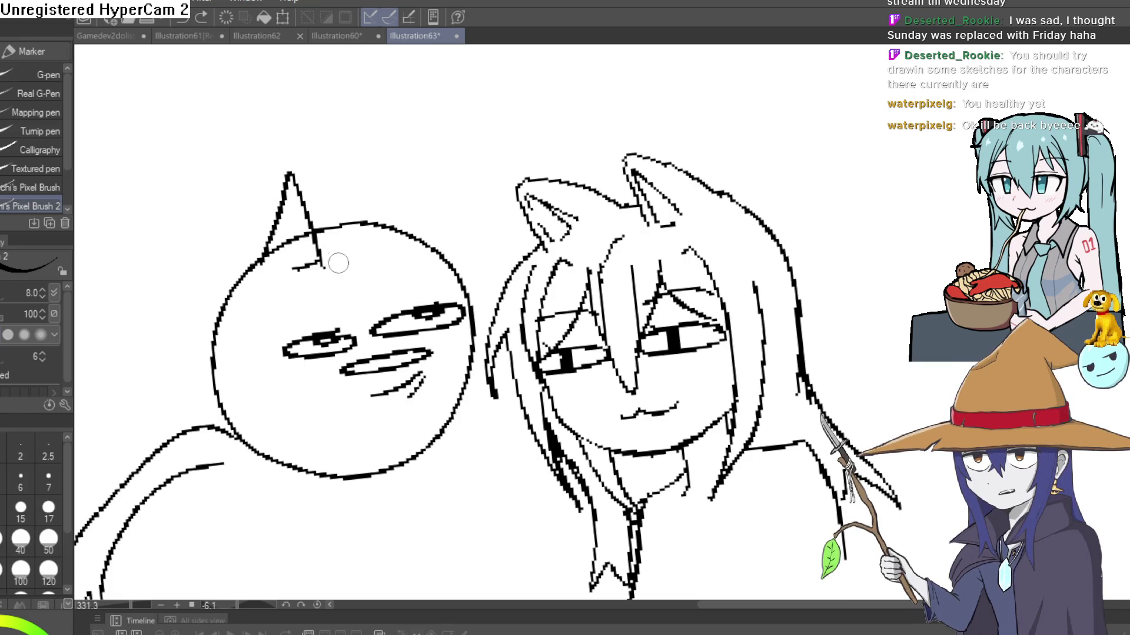
Widen the left ear and draw a wide right ear outline on the cat's head.
{"action": "mouse_move", "coordinate": [332, 260]}
{"action": "left_mouse_down"}
{"action": "mouse_move", "coordinate": [320, 197]}
{"action": "mouse_move", "coordinate": [285, 159]}
{"action": "mouse_move", "coordinate": [225, 290]}
{"action": "left_mouse_up"}
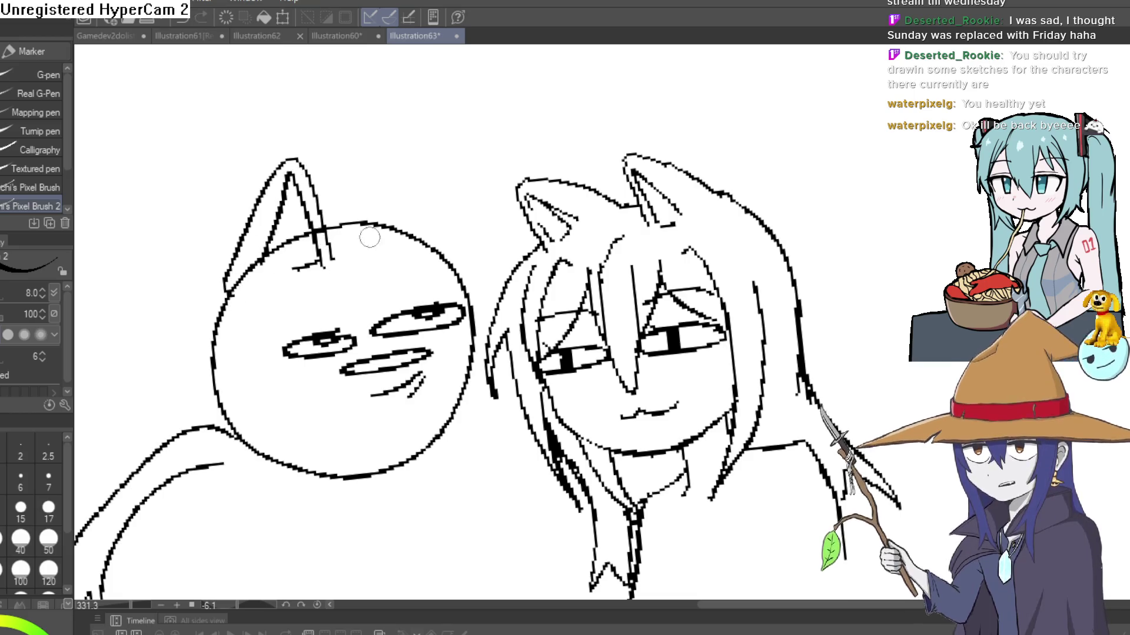
{"action": "mouse_move", "coordinate": [402, 228]}
{"action": "left_mouse_down"}
{"action": "mouse_move", "coordinate": [456, 147]}
{"action": "mouse_move", "coordinate": [442, 216]}
{"action": "left_mouse_up"}
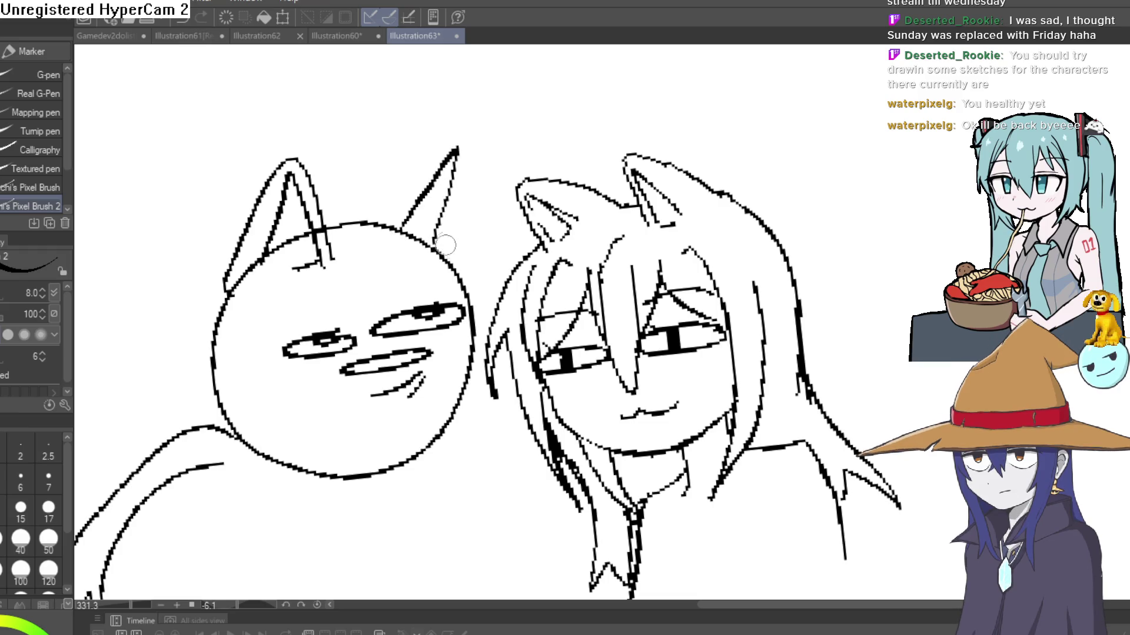
{"action": "left_click_drag", "start_coordinate": [456, 130], "coordinate": [353, 222]}
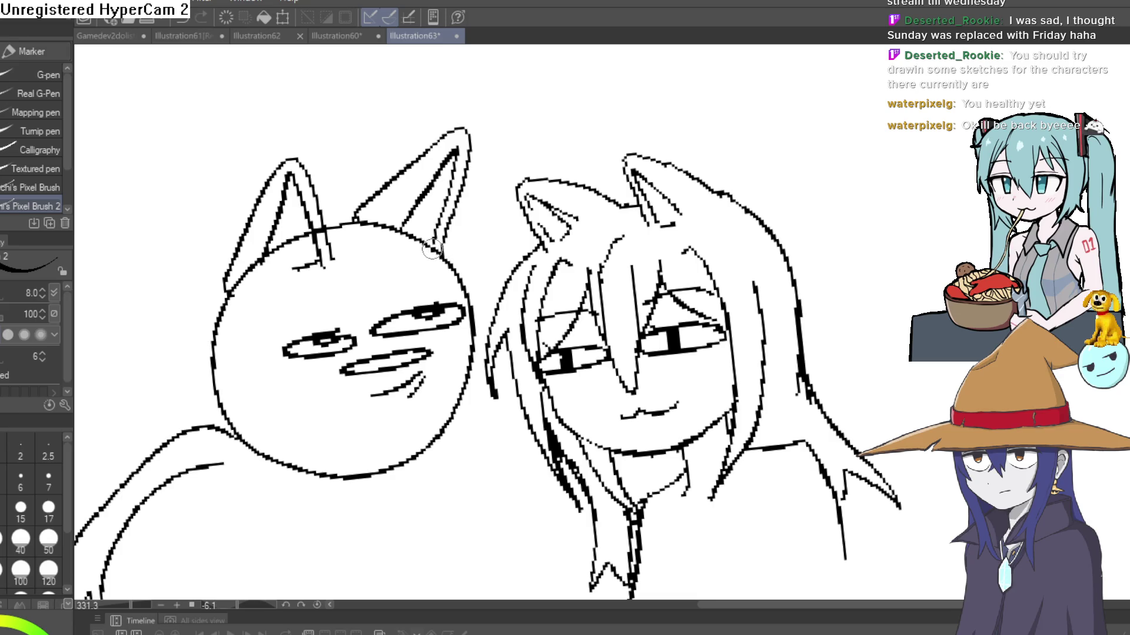
Erase the head outline inside both ears, then zoom in on the two faces.
{"action": "key", "text": "e"}
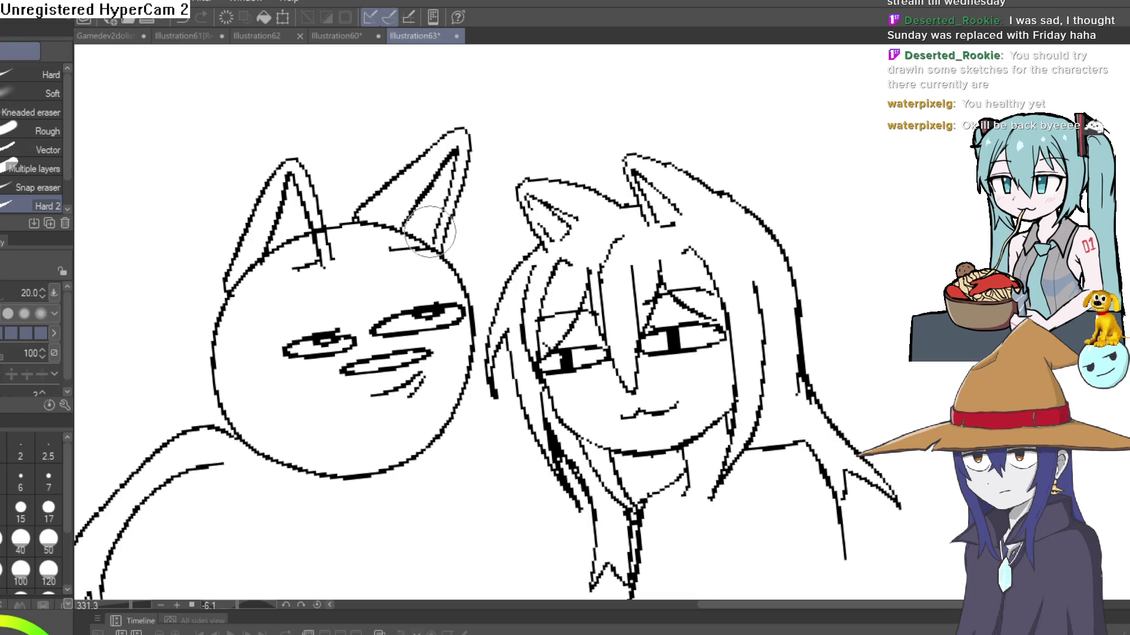
{"action": "mouse_move", "coordinate": [430, 230]}
{"action": "left_mouse_down"}
{"action": "mouse_move", "coordinate": [368, 224]}
{"action": "mouse_move", "coordinate": [394, 226]}
{"action": "left_mouse_up"}
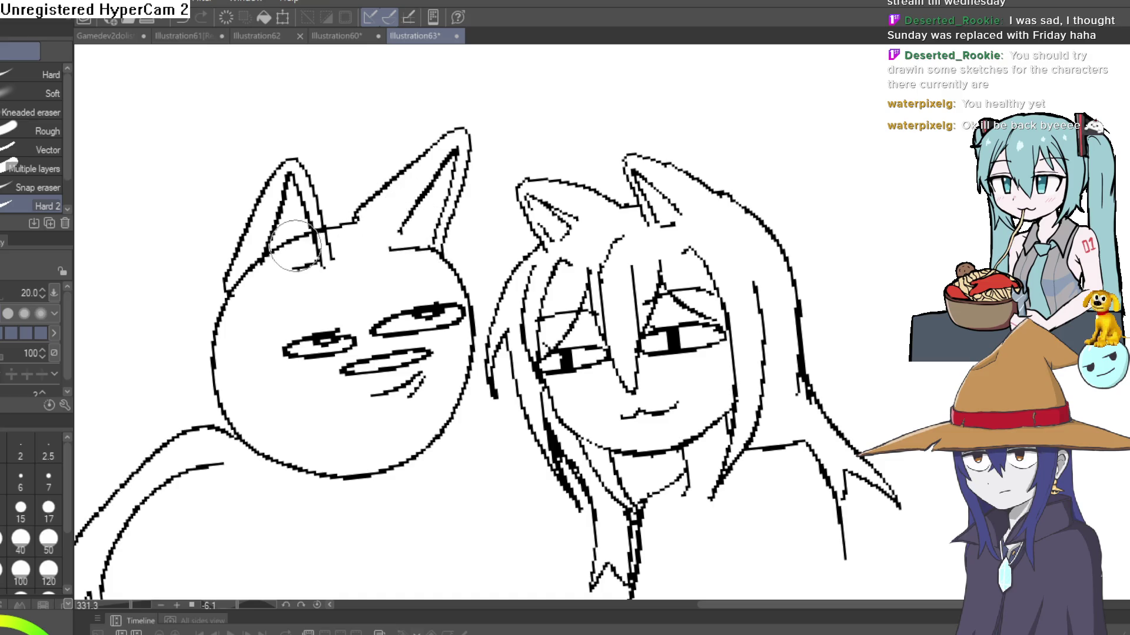
{"action": "left_click_drag", "start_coordinate": [294, 246], "coordinate": [250, 265]}
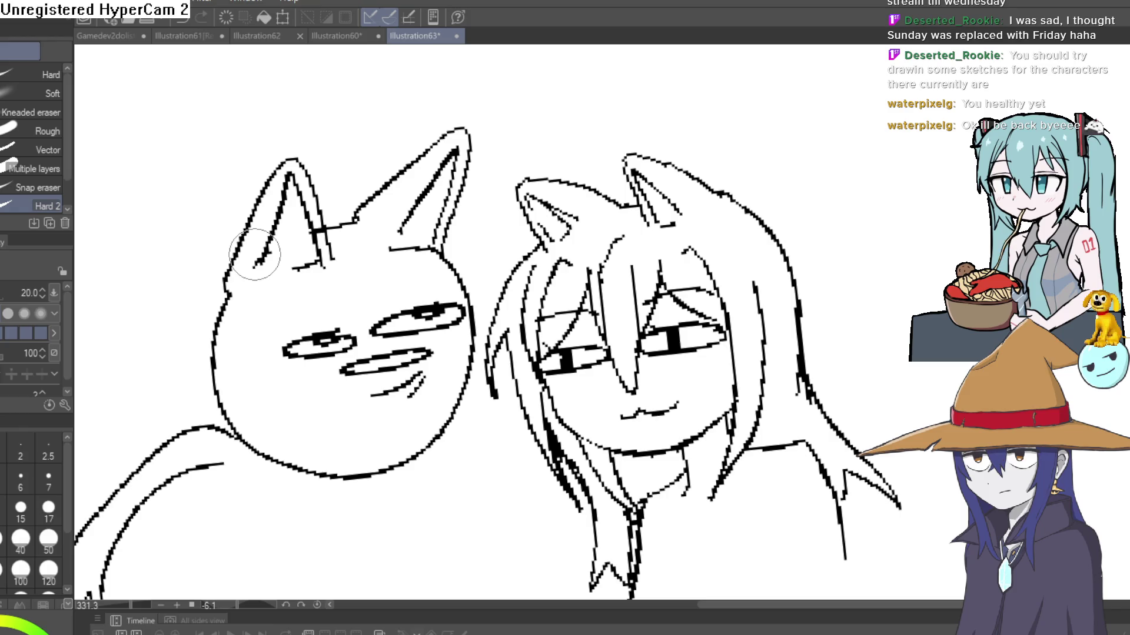
{"action": "key", "text": "p"}
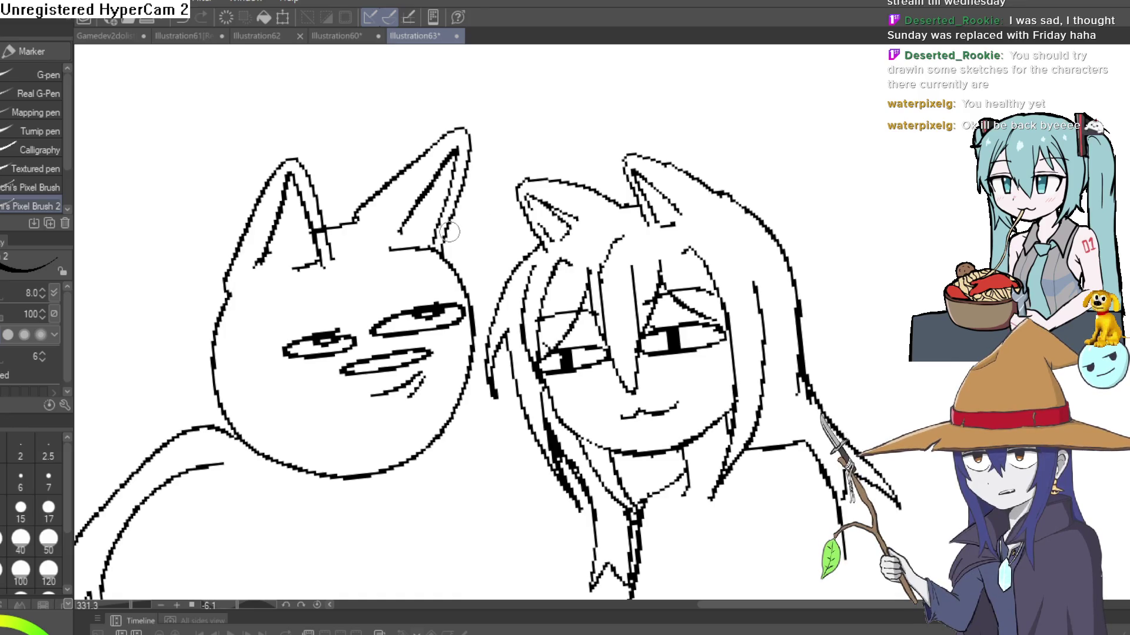
{"action": "left_click", "coordinate": [315, 384]}
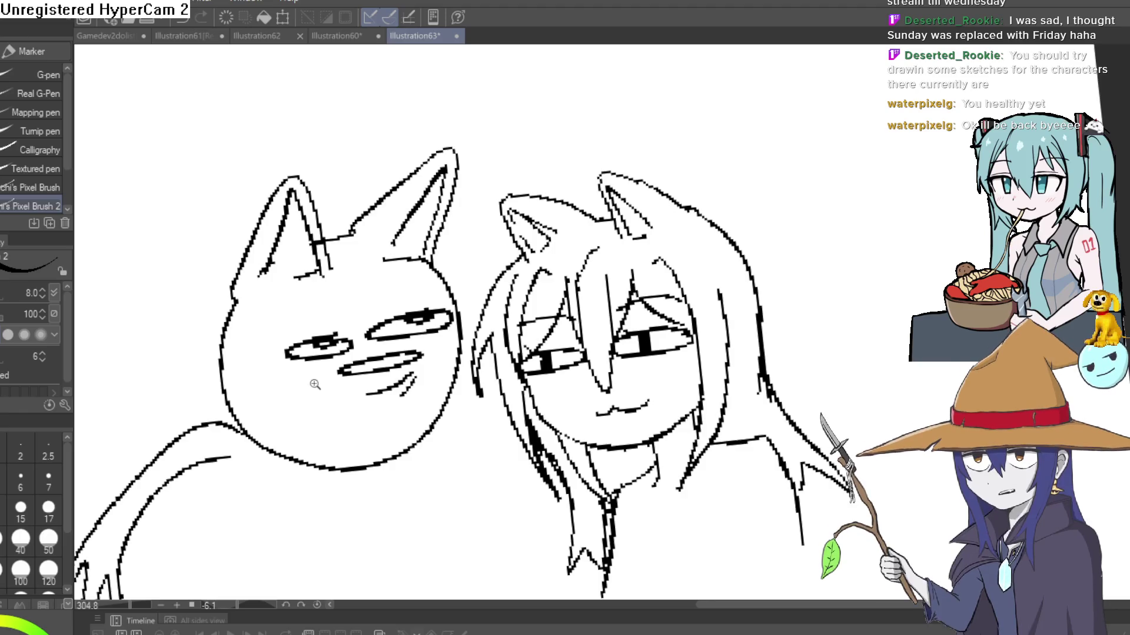
{"action": "left_click_drag", "start_coordinate": [429, 332], "coordinate": [398, 306]}
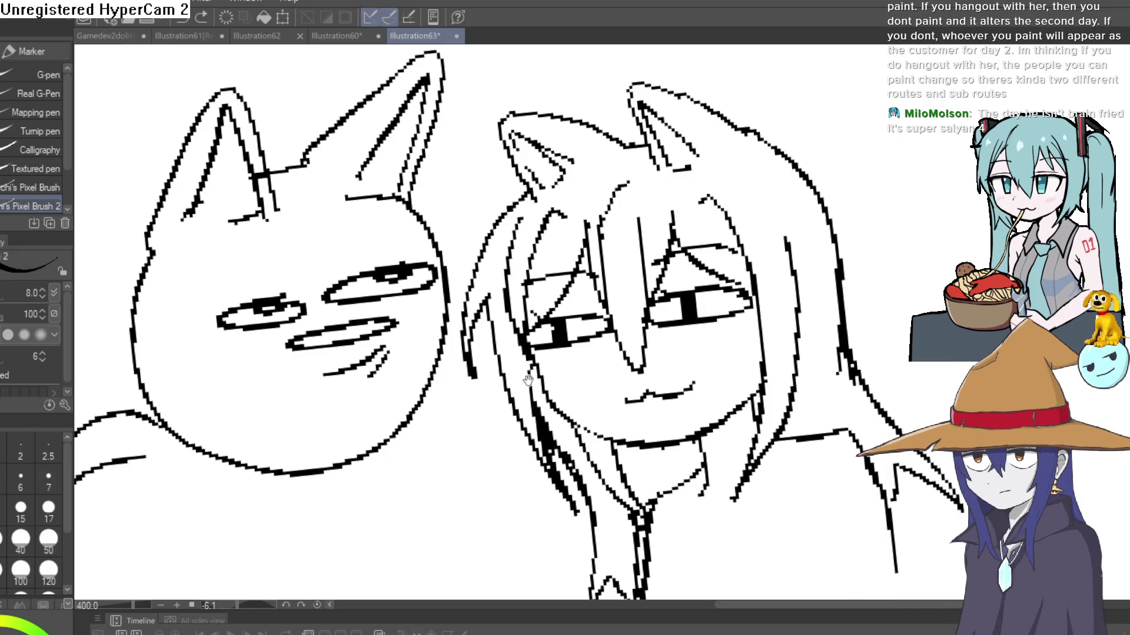
{"action": "scroll", "coordinate": [436, 254], "scroll_direction": "down", "scroll_amount": 5}
{"action": "scroll", "coordinate": [343, 214], "scroll_direction": "up", "scroll_amount": 3}
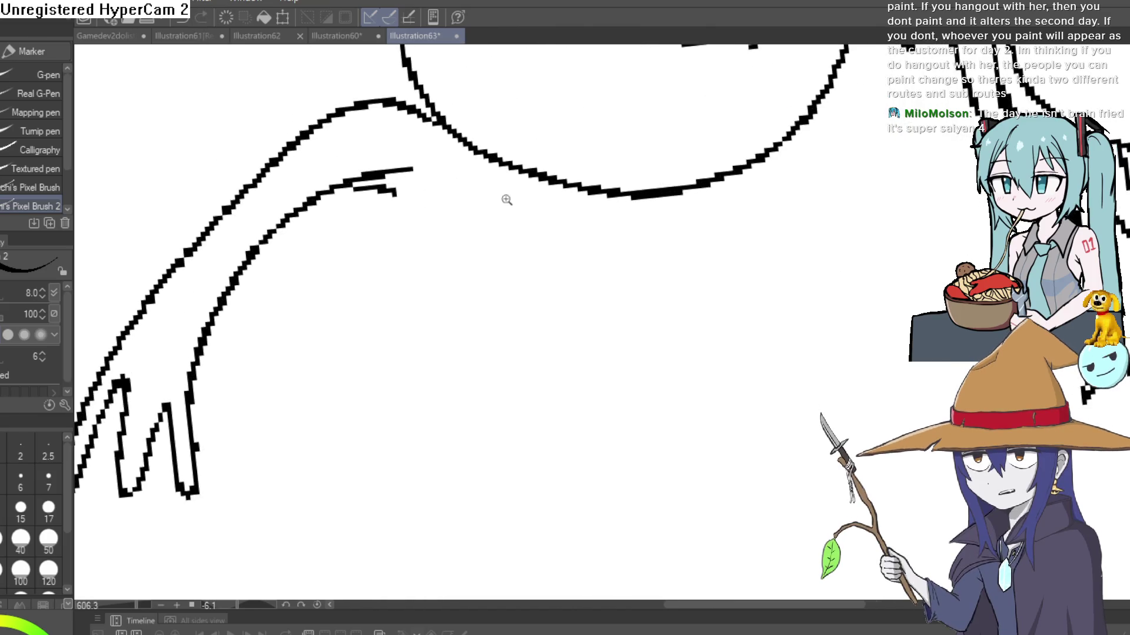
{"action": "scroll", "coordinate": [504, 197], "scroll_direction": "down", "scroll_amount": 4}
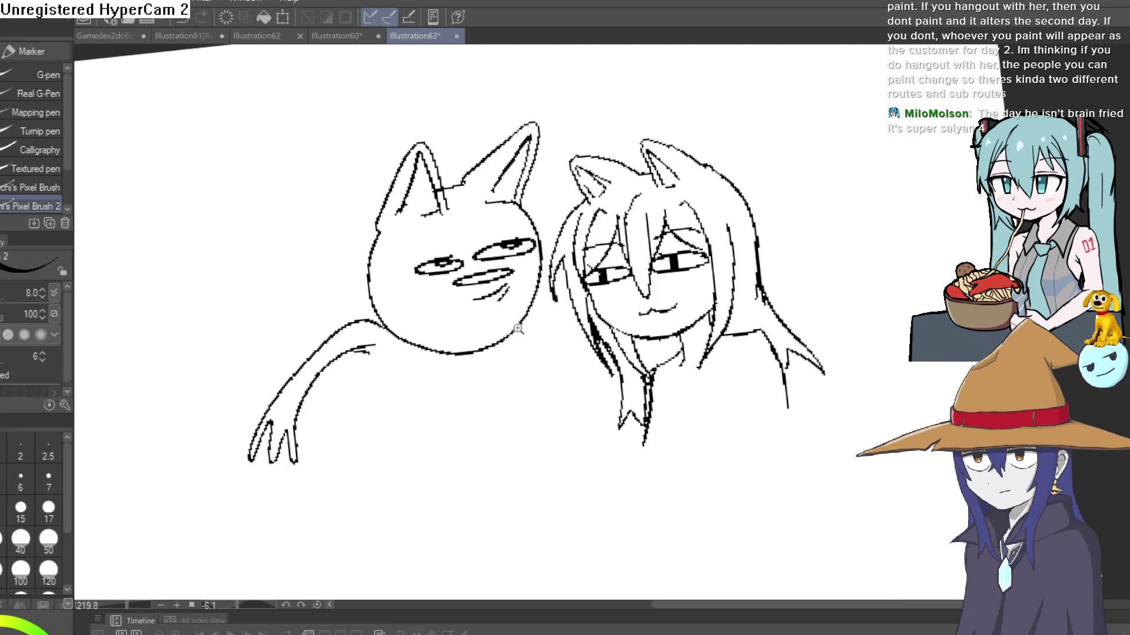
{"action": "scroll", "coordinate": [453, 351], "scroll_direction": "up", "scroll_amount": 2}
{"action": "scroll", "coordinate": [570, 316], "scroll_direction": "down", "scroll_amount": 2}
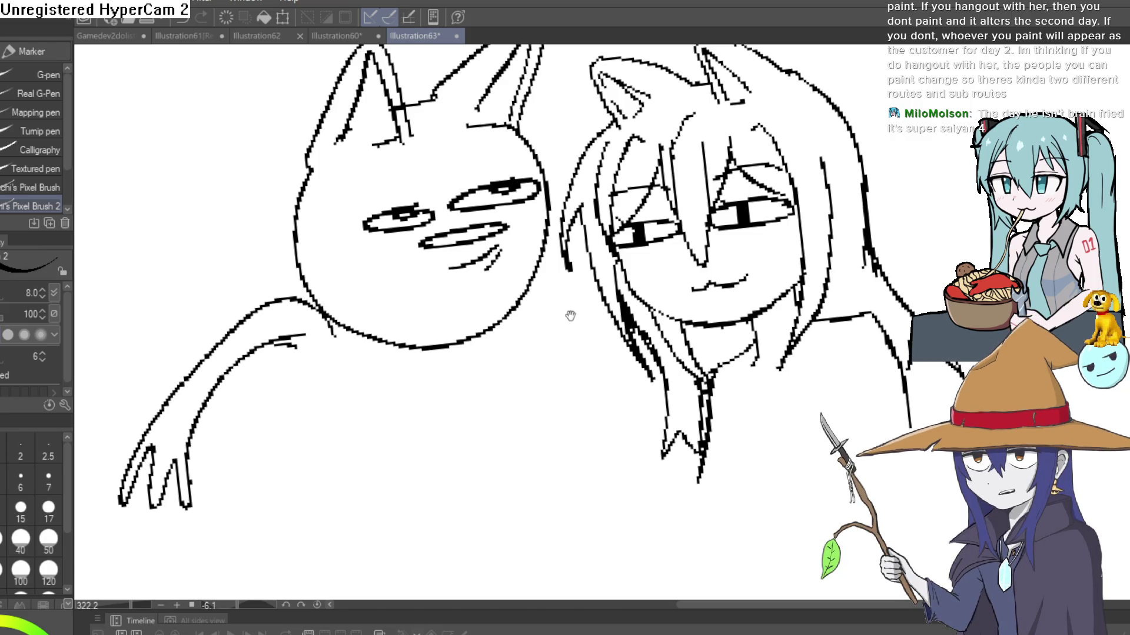
{"action": "scroll", "coordinate": [497, 303], "scroll_direction": "up", "scroll_amount": 2}
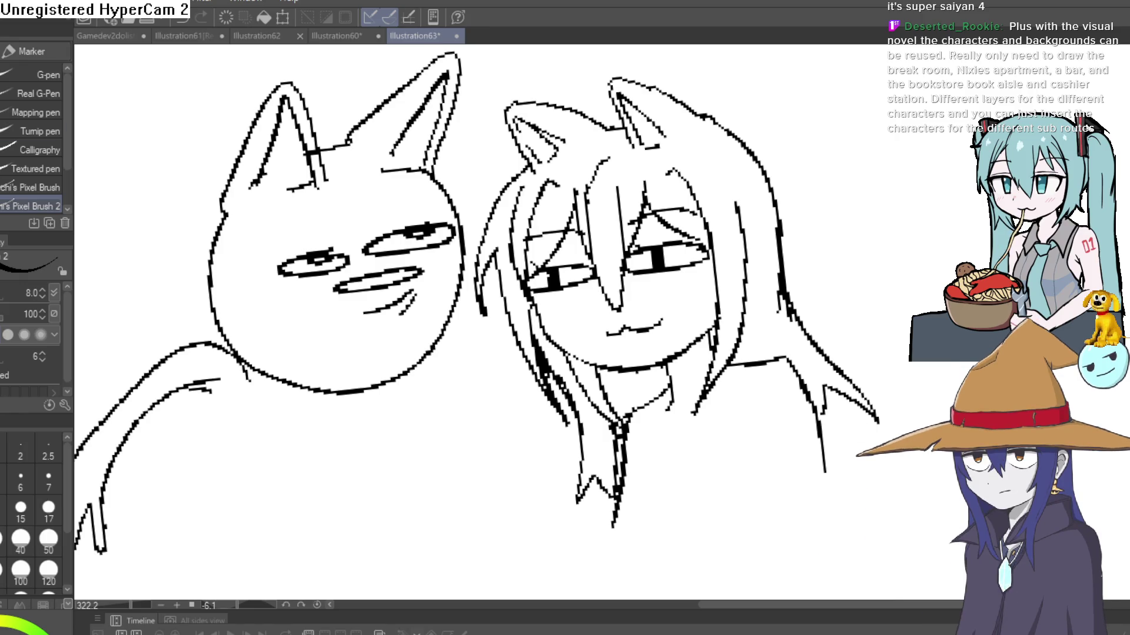
{"action": "key", "text": "alt+Tab"}
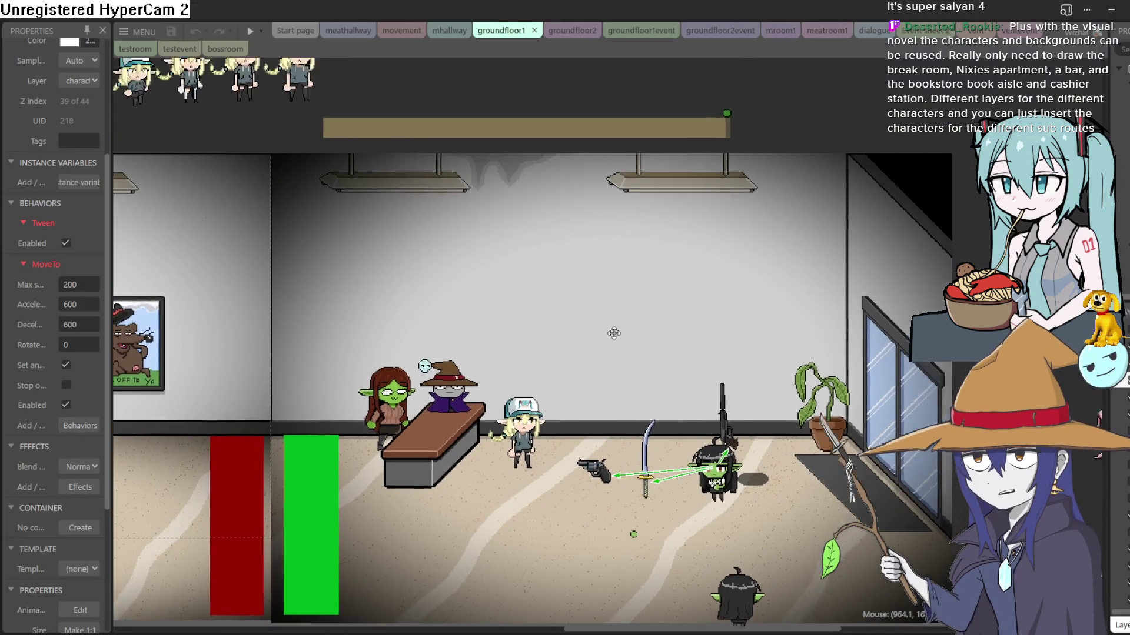
Pan the layout, flip between groundfloor2 and groundfloor1, then view the mhallway event sheet.
{"action": "mouse_move", "coordinate": [614, 333]}
{"action": "left_mouse_down"}
{"action": "mouse_move", "coordinate": [657, 302]}
{"action": "mouse_move", "coordinate": [684, 230]}
{"action": "mouse_move", "coordinate": [675, 264]}
{"action": "mouse_move", "coordinate": [690, 249]}
{"action": "mouse_move", "coordinate": [698, 263]}
{"action": "left_mouse_up"}
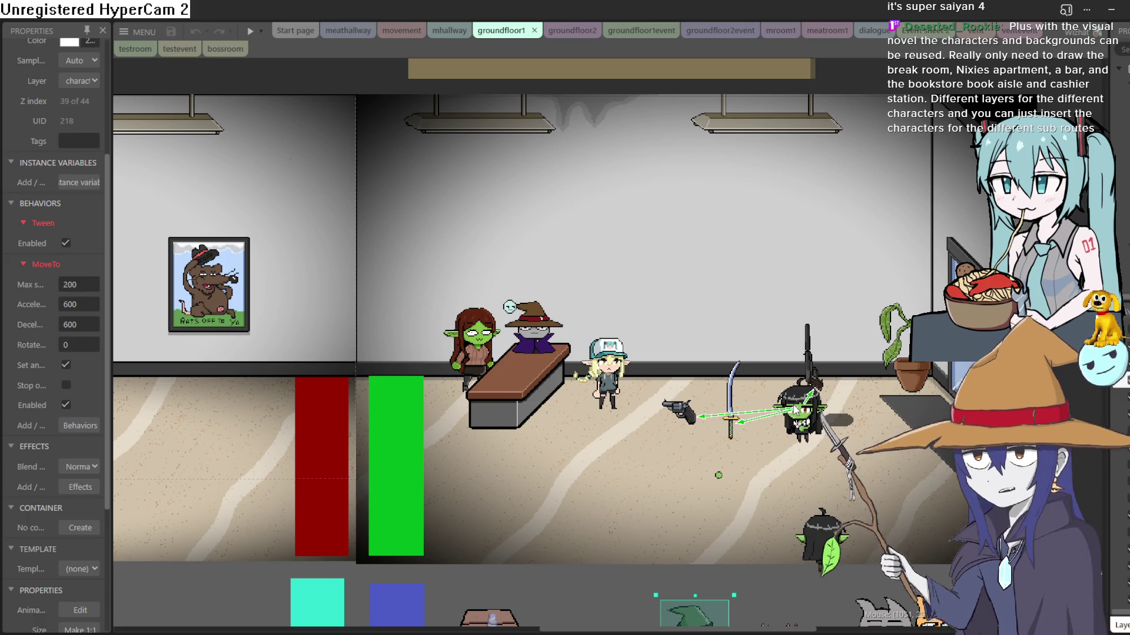
{"action": "left_click", "coordinate": [562, 30]}
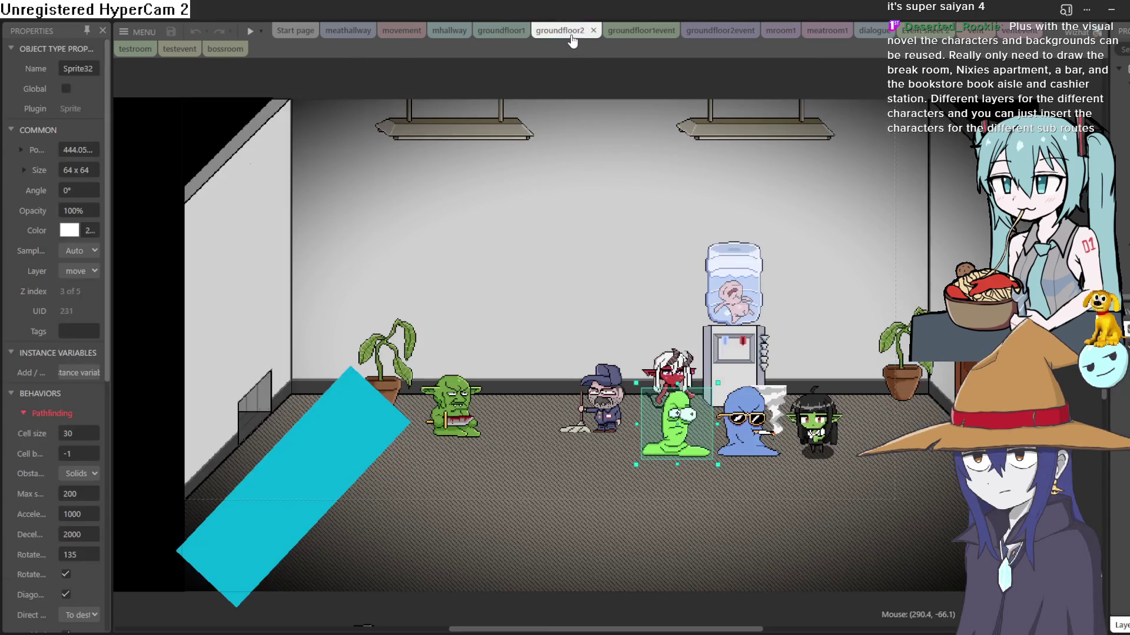
{"action": "left_click", "coordinate": [499, 36]}
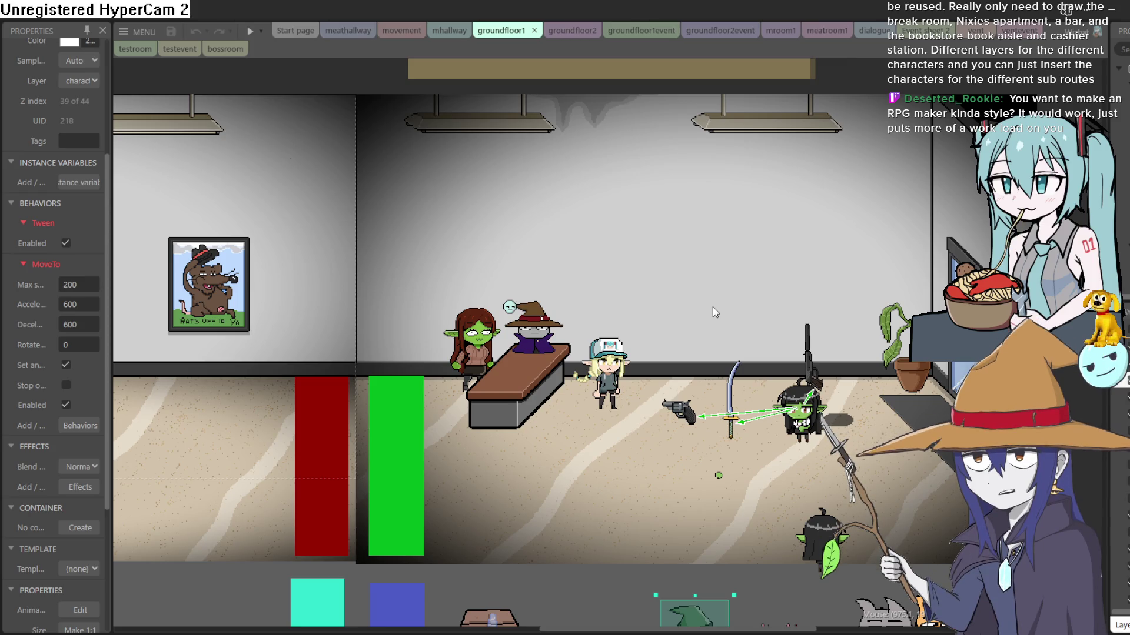
{"action": "left_click", "coordinate": [447, 31]}
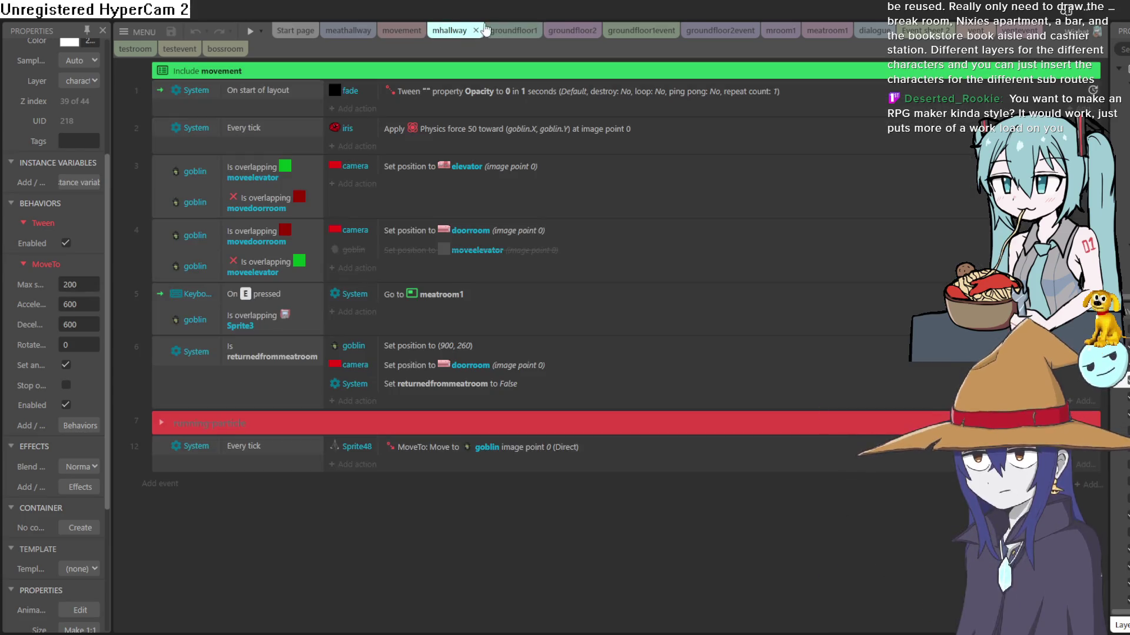
Pan across the groundfloor1 room to show the elevator and the bar and shop area.
{"action": "left_click", "coordinate": [500, 31]}
{"action": "mouse_move", "coordinate": [675, 174]}
{"action": "left_mouse_down"}
{"action": "mouse_move", "coordinate": [588, 199]}
{"action": "mouse_move", "coordinate": [750, 212]}
{"action": "left_mouse_up"}
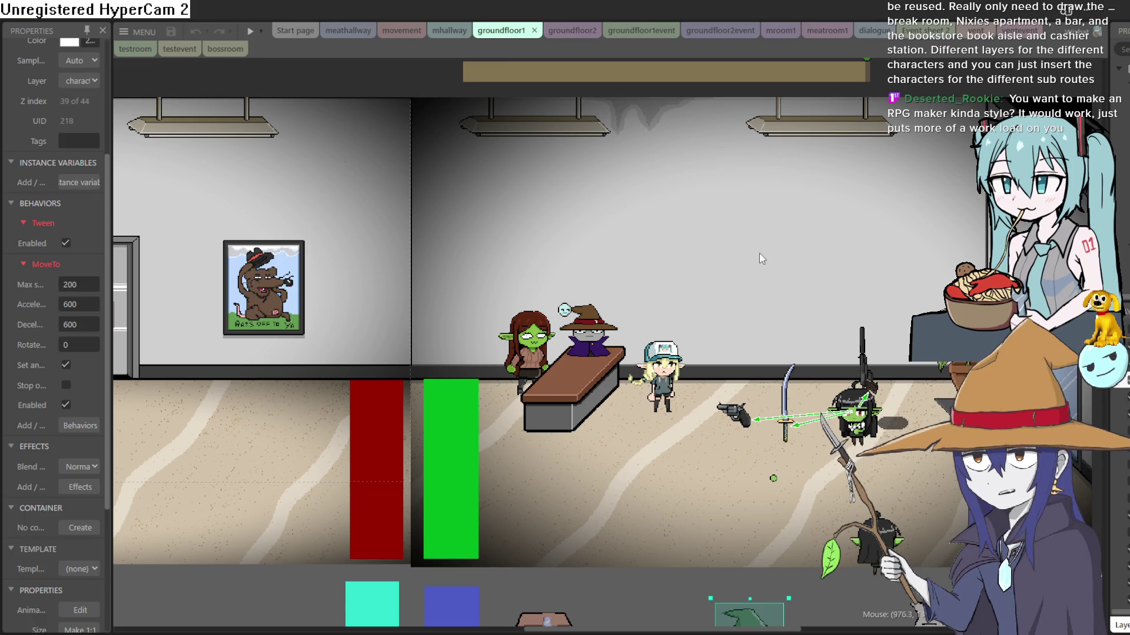
{"action": "mouse_move", "coordinate": [759, 259]}
{"action": "left_mouse_down"}
{"action": "mouse_move", "coordinate": [798, 210]}
{"action": "mouse_move", "coordinate": [866, 185]}
{"action": "mouse_move", "coordinate": [1018, 178]}
{"action": "mouse_move", "coordinate": [1083, 200]}
{"action": "left_mouse_up"}
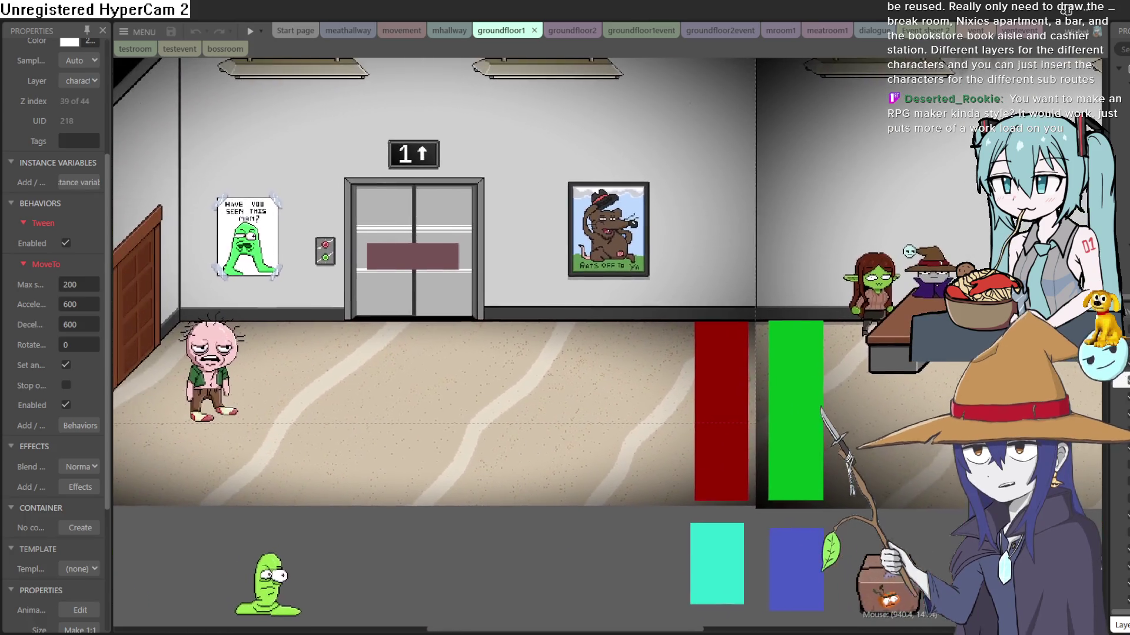
{"action": "mouse_move", "coordinate": [876, 221]}
{"action": "left_mouse_down"}
{"action": "mouse_move", "coordinate": [728, 278]}
{"action": "mouse_move", "coordinate": [423, 265]}
{"action": "mouse_move", "coordinate": [374, 248]}
{"action": "left_mouse_up"}
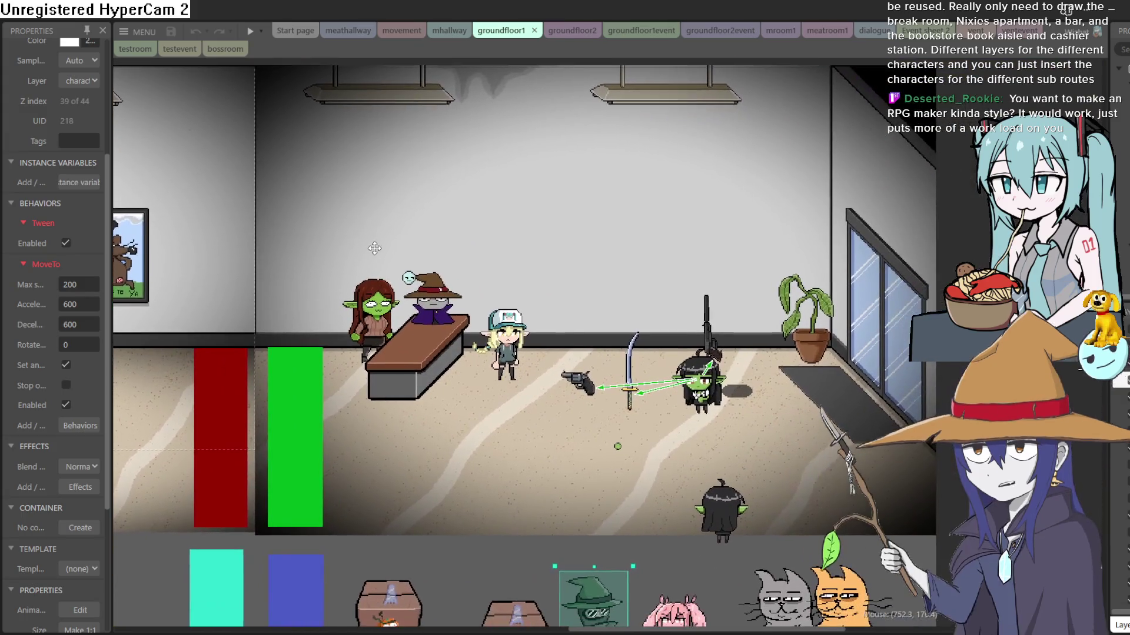
Check the groundfloor1event sheet, then settle on the groundfloor2 office layout.
{"action": "left_click", "coordinate": [562, 29]}
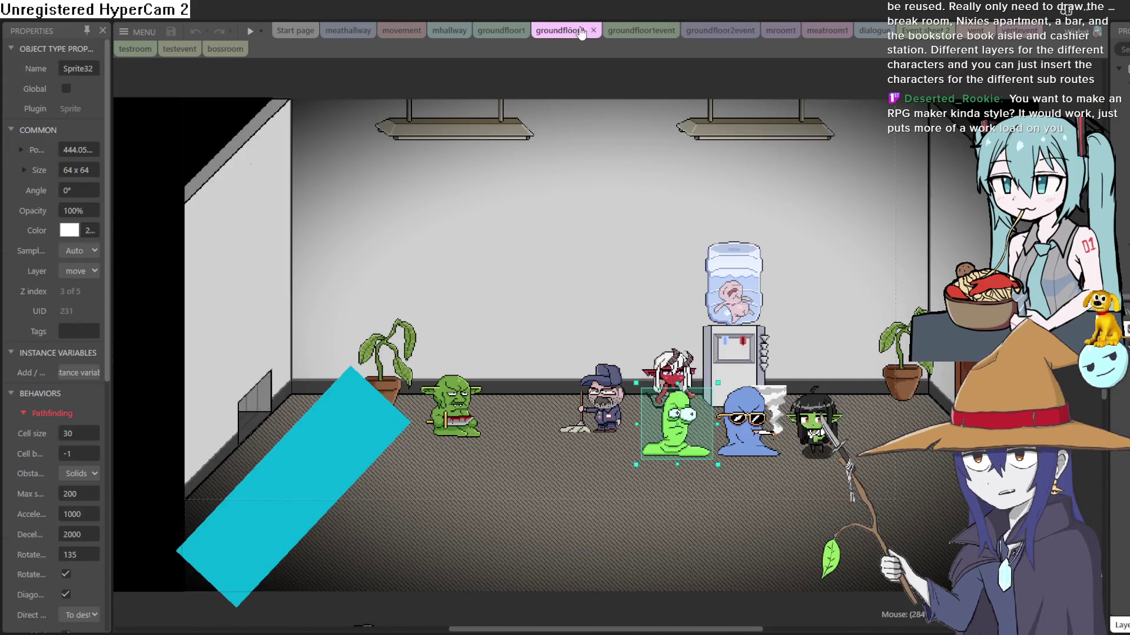
{"action": "left_click", "coordinate": [648, 26]}
{"action": "scroll", "coordinate": [406, 200], "scroll_direction": "down", "scroll_amount": 5}
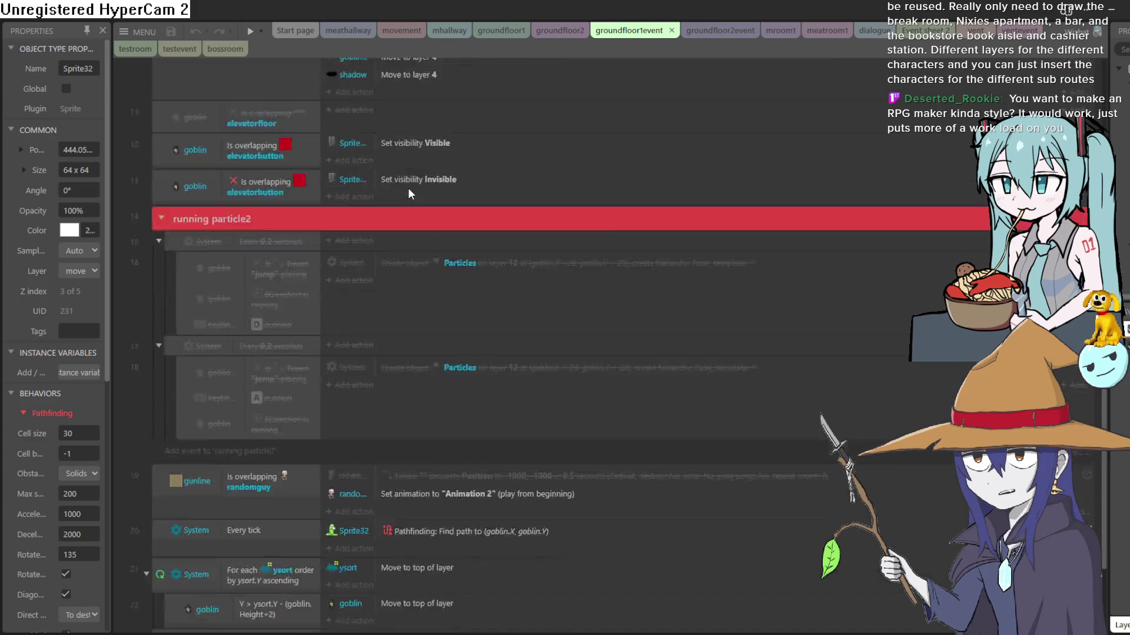
{"action": "scroll", "coordinate": [407, 188], "scroll_direction": "up", "scroll_amount": 10}
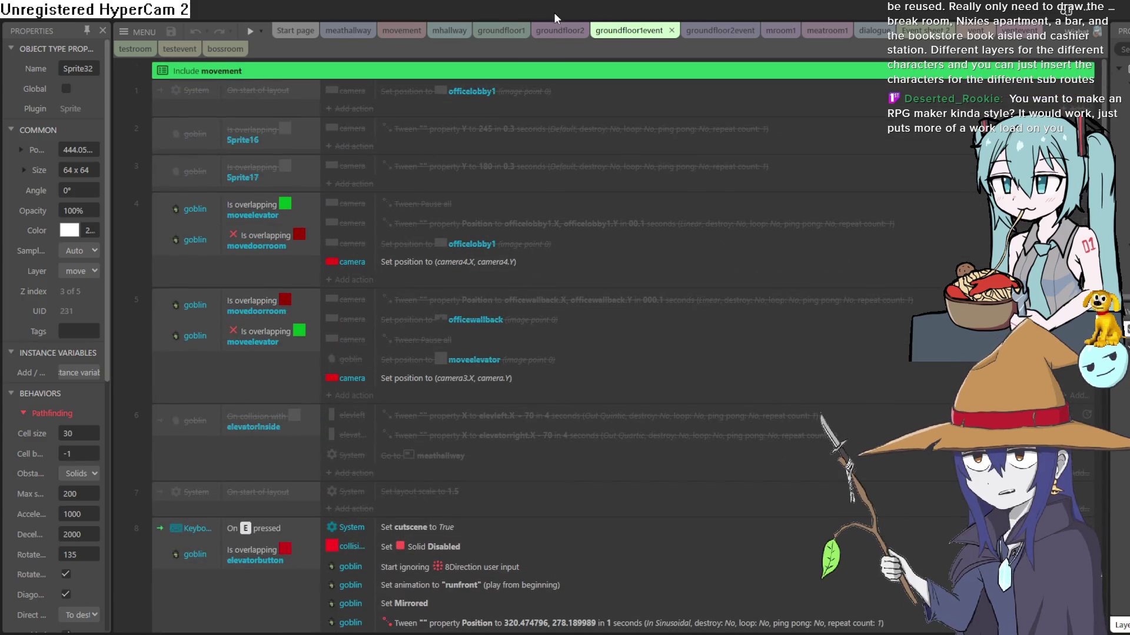
{"action": "left_click", "coordinate": [556, 30]}
{"action": "key", "text": "ctrl+Tab"}
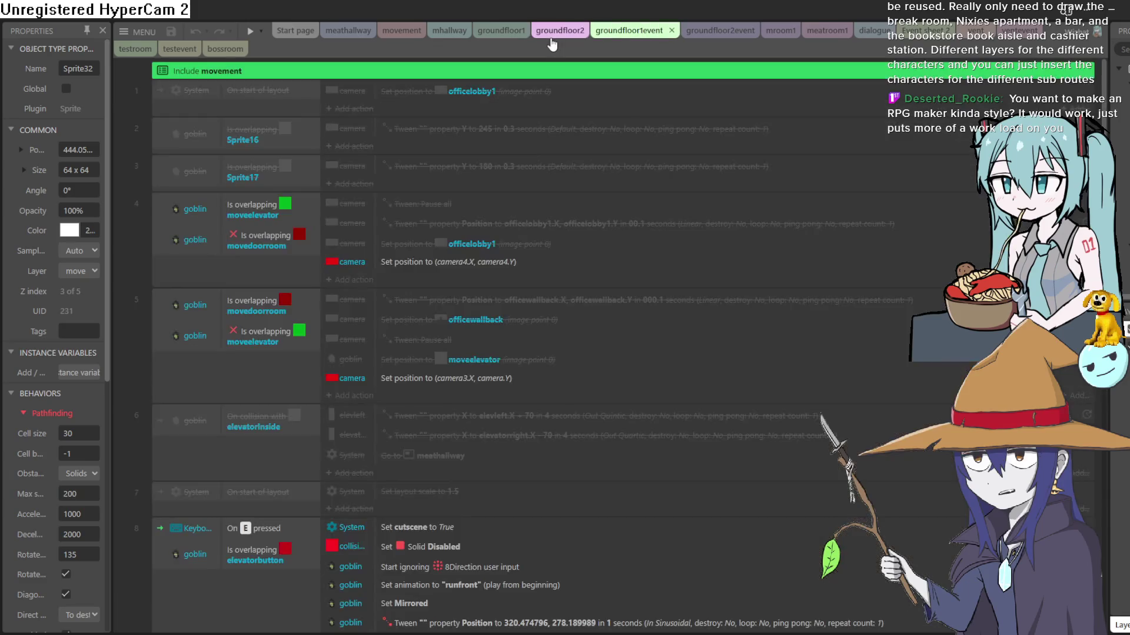
{"action": "left_click", "coordinate": [553, 32]}
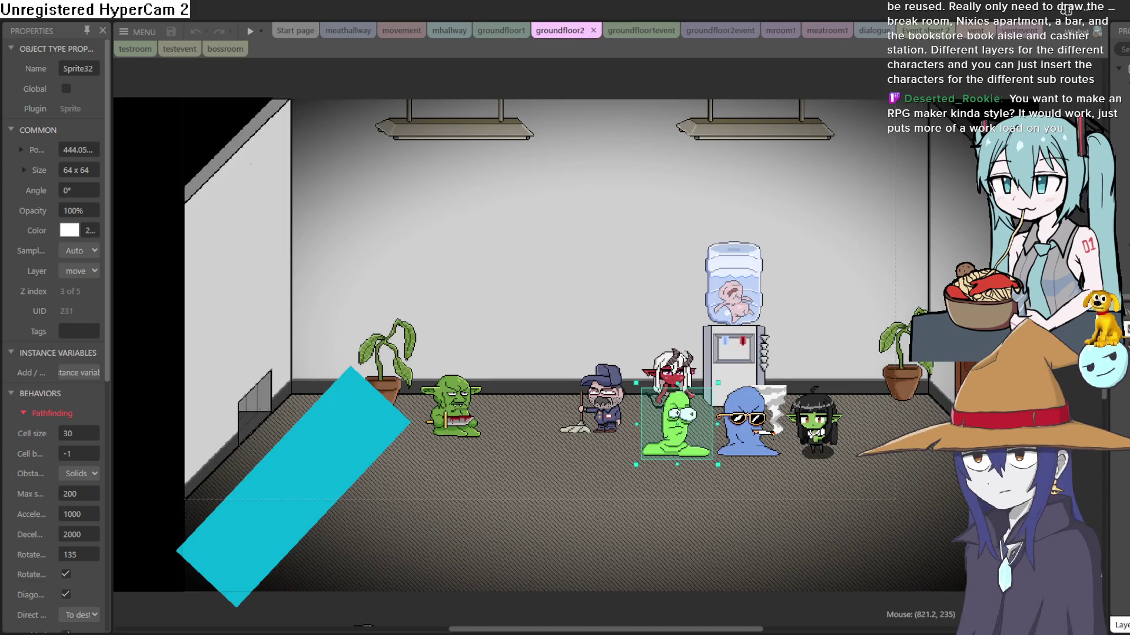
{"action": "mouse_move", "coordinate": [860, 322]}
{"action": "left_mouse_down"}
{"action": "mouse_move", "coordinate": [792, 312]}
{"action": "mouse_move", "coordinate": [783, 330]}
{"action": "left_mouse_up"}
{"action": "left_click", "coordinate": [139, 31]}
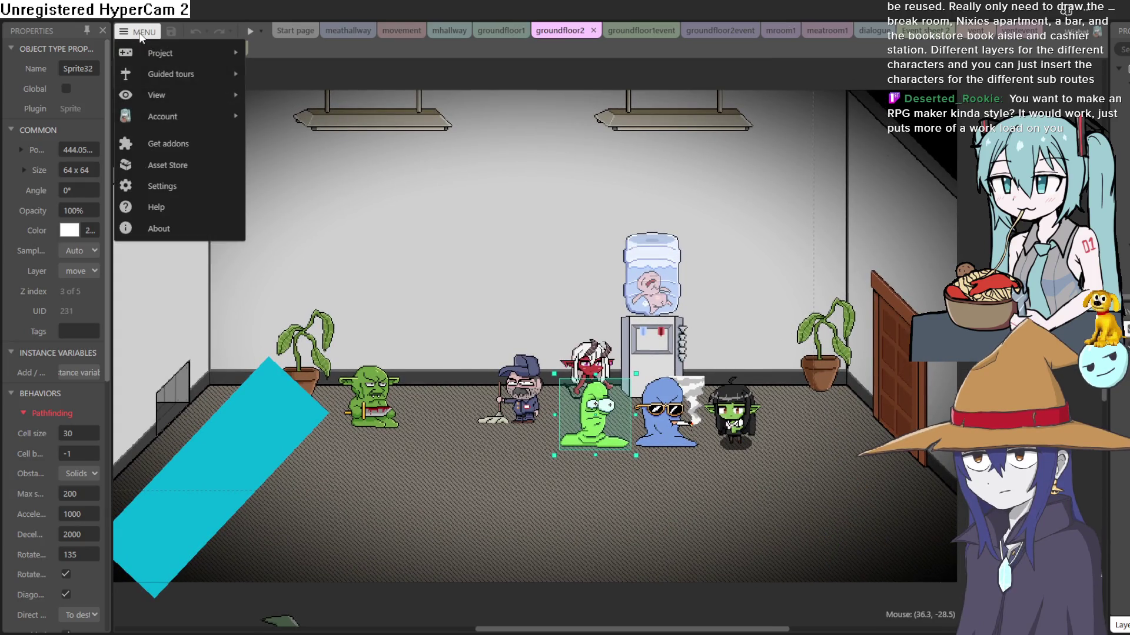
Create a new 1080p landscape (1920x1080) project and close the previous one.
{"action": "mouse_move", "coordinate": [170, 56]}
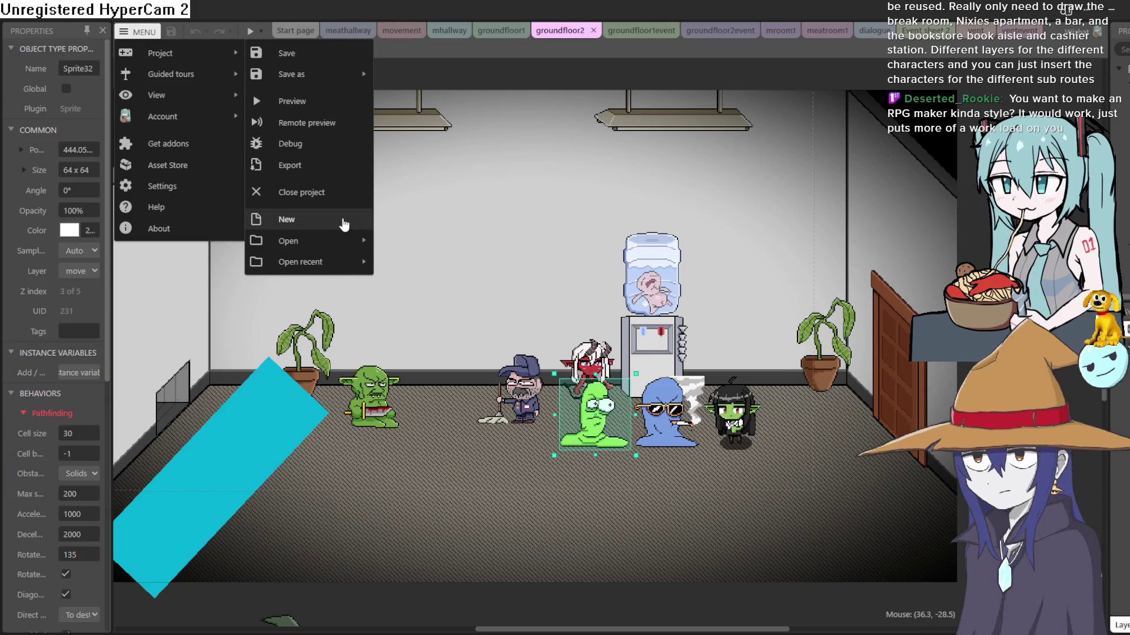
{"action": "left_click", "coordinate": [344, 222]}
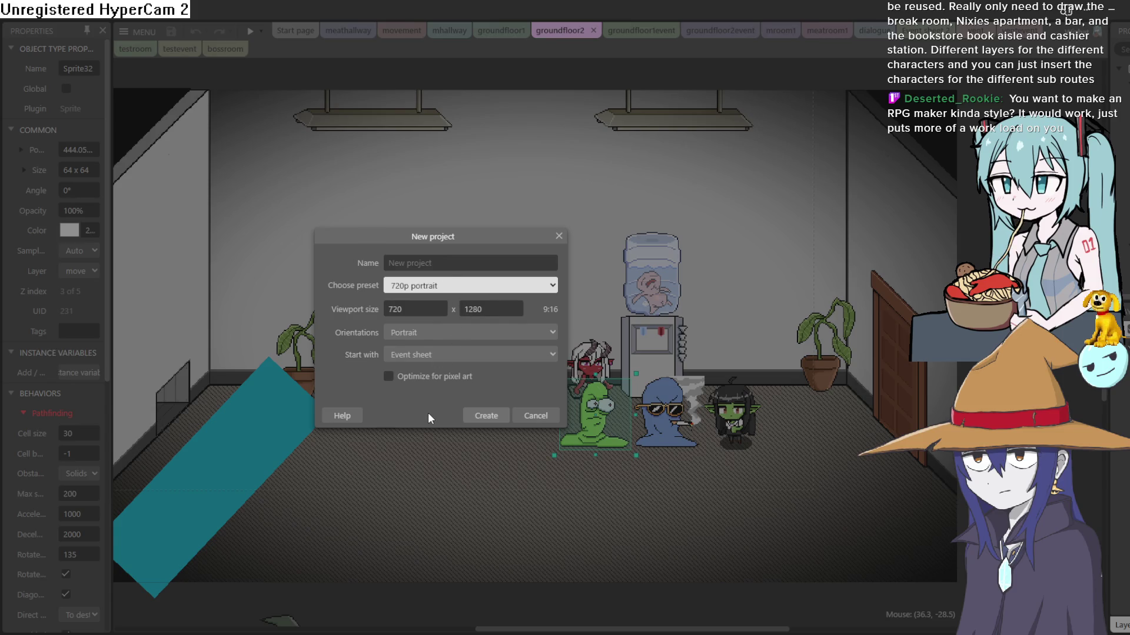
{"action": "key", "text": "Down"}
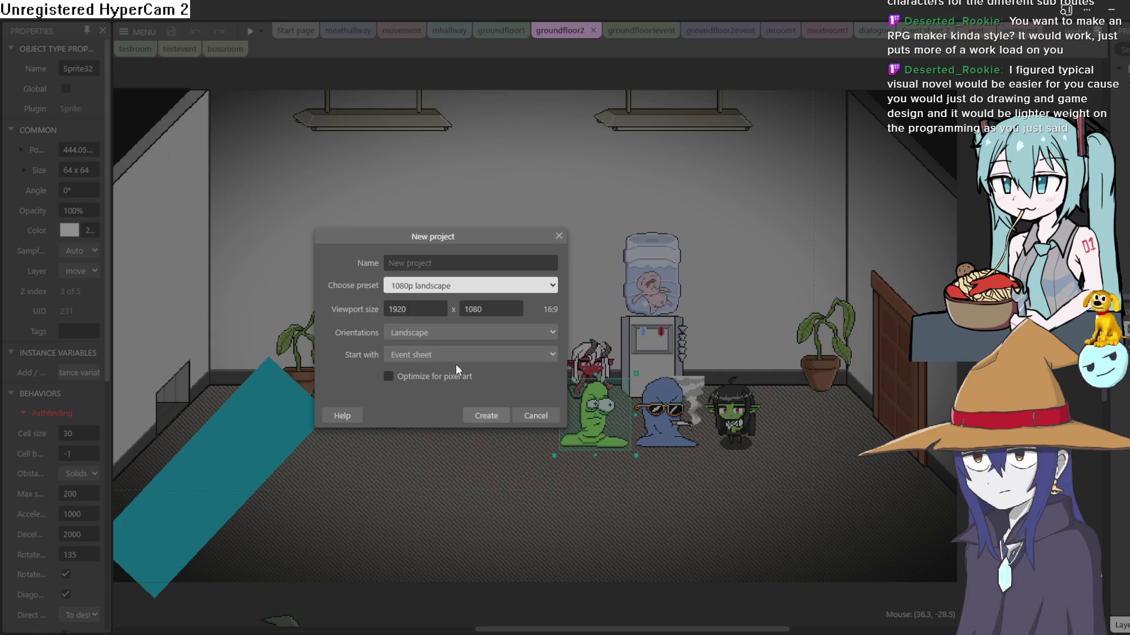
{"action": "left_click", "coordinate": [432, 381]}
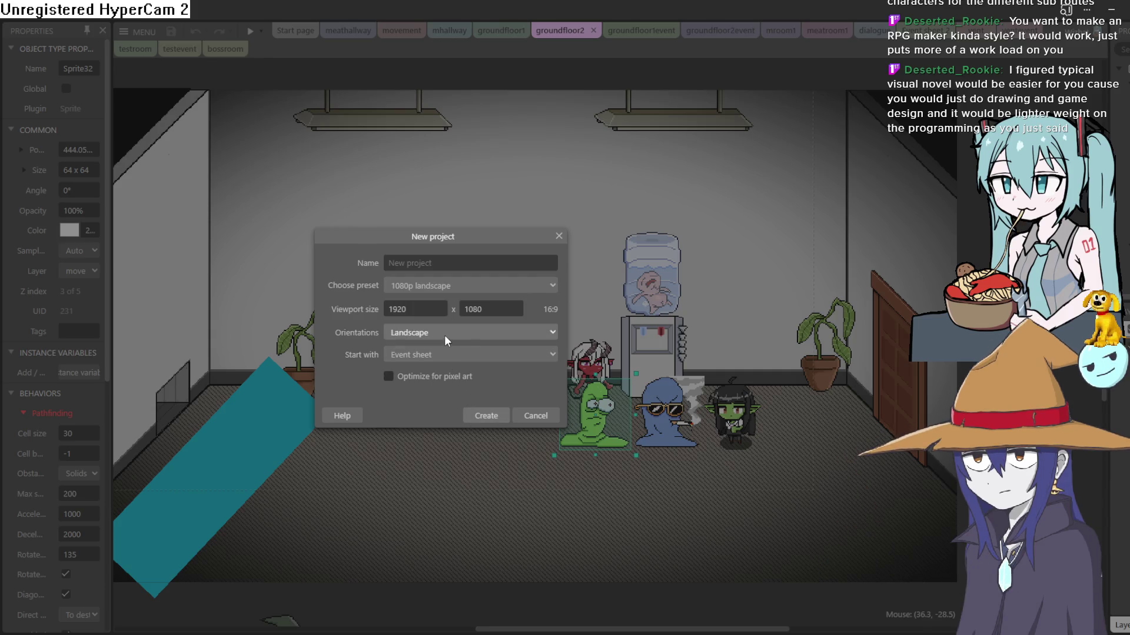
{"action": "left_click", "coordinate": [485, 413]}
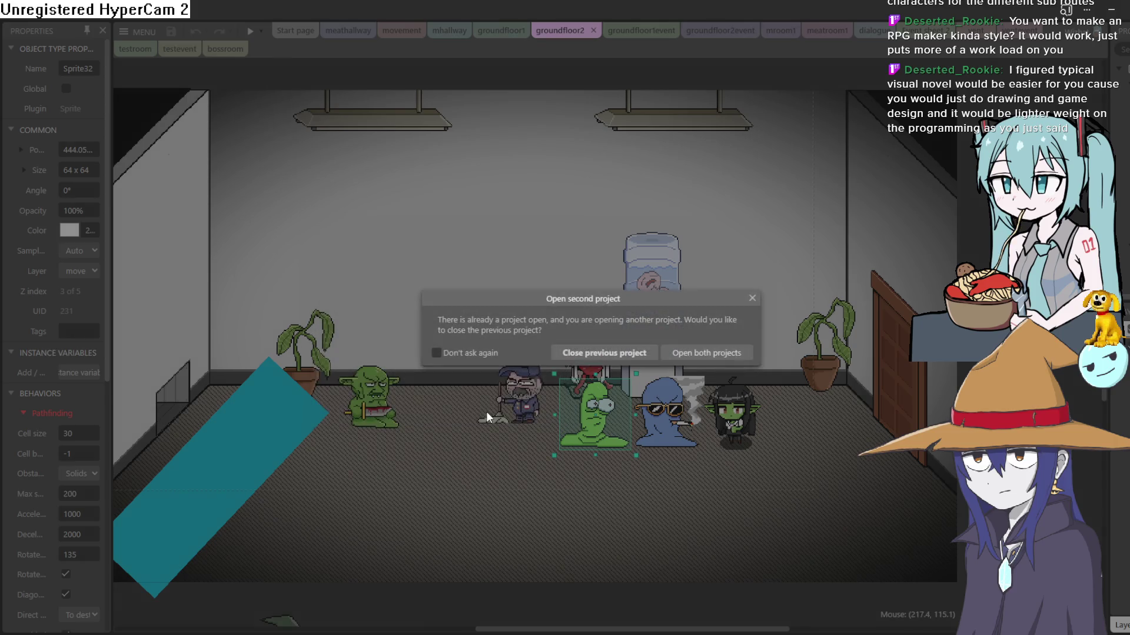
{"action": "left_click", "coordinate": [569, 352]}
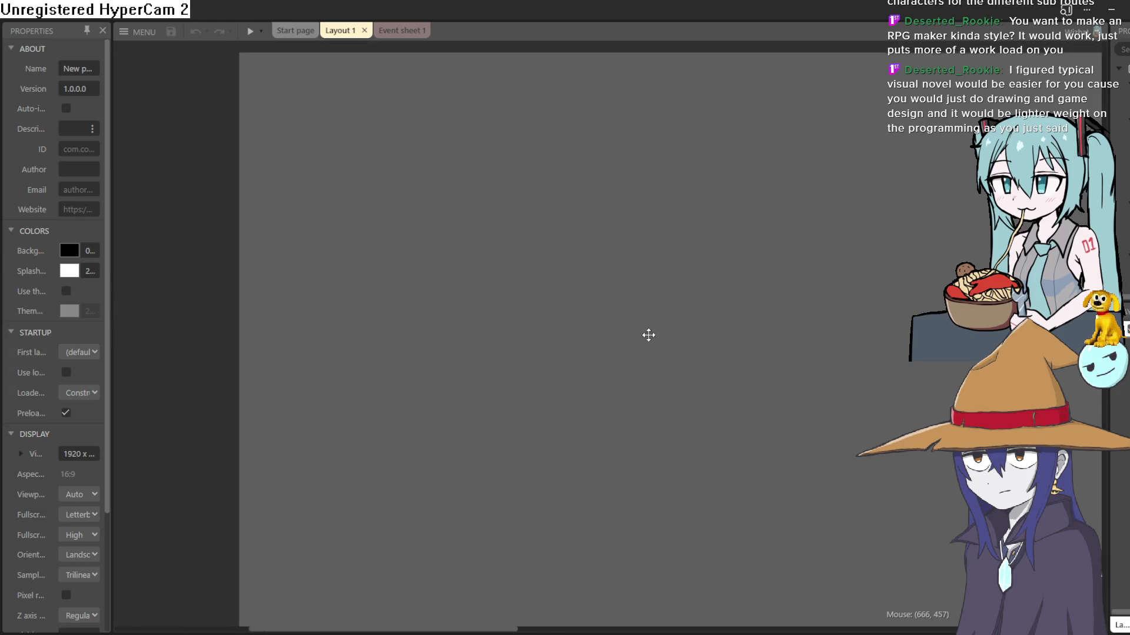
Insert a Sprite on Layout 1 and paste the goblin girl image into its frame.
{"action": "double_click", "coordinate": [546, 299]}
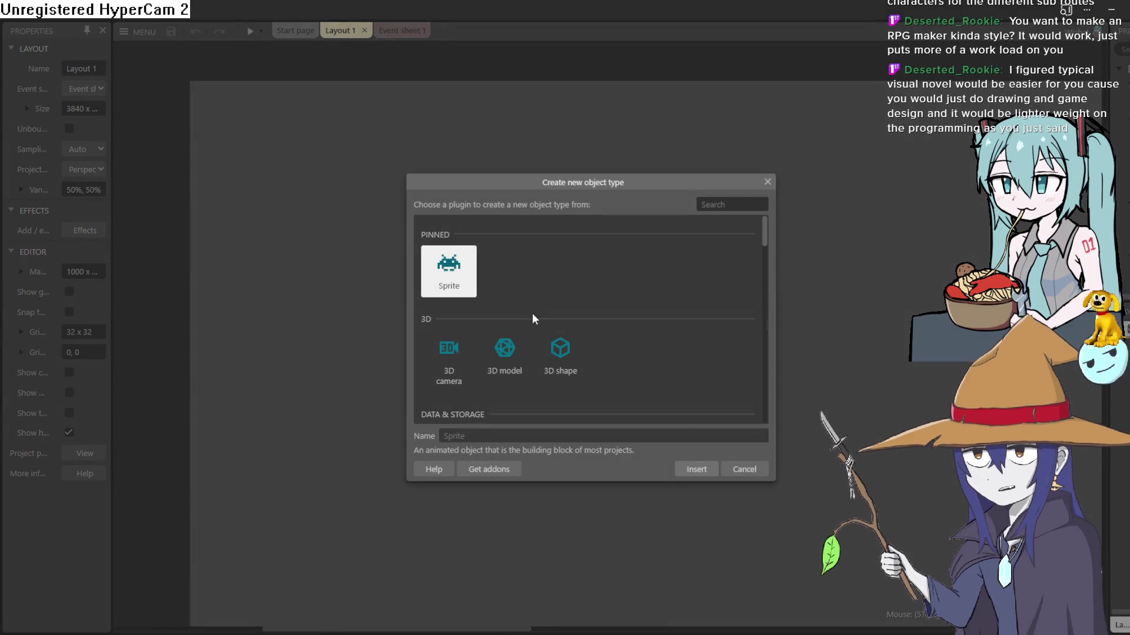
{"action": "left_click", "coordinate": [684, 468]}
{"action": "left_click", "coordinate": [588, 288]}
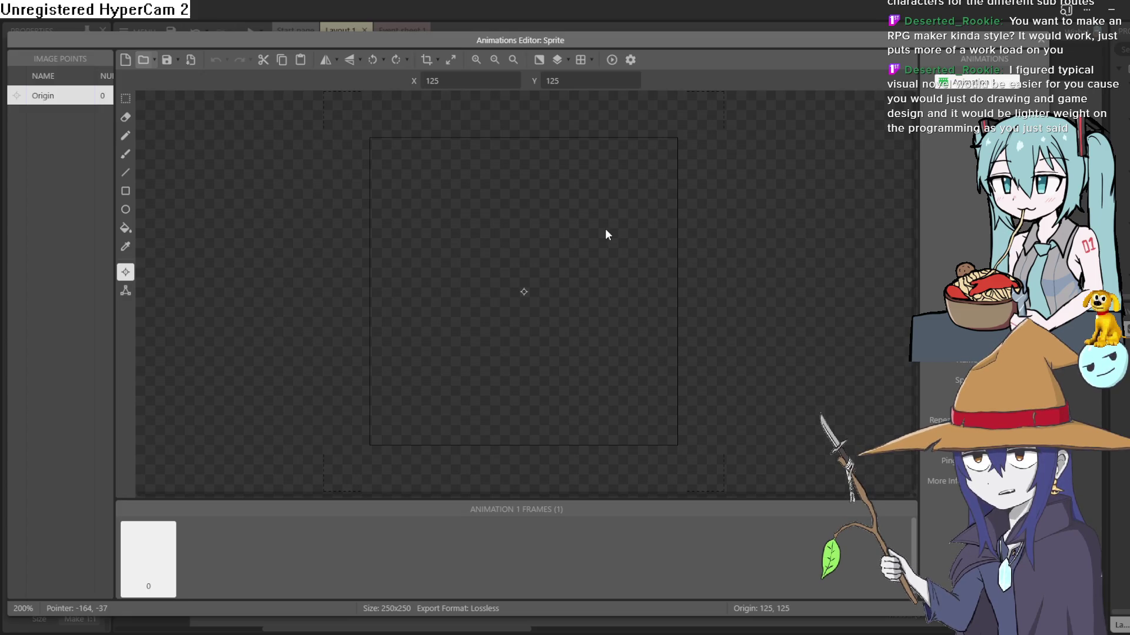
{"action": "key", "text": "ctrl+v"}
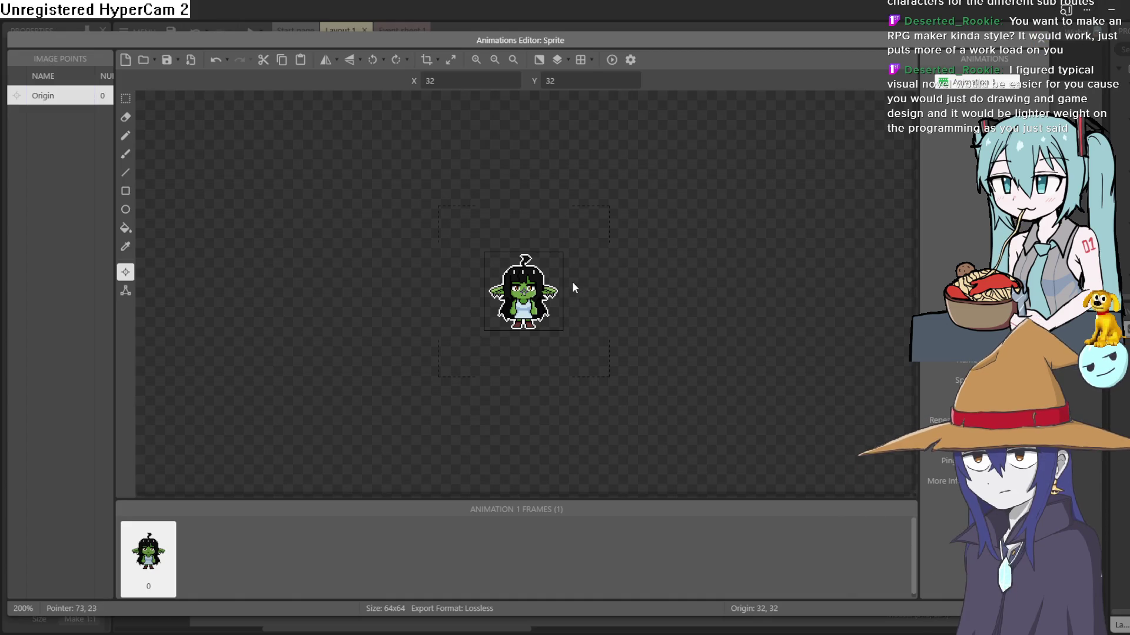
{"action": "scroll", "coordinate": [573, 287], "scroll_direction": "up", "scroll_amount": 3}
{"action": "scroll", "coordinate": [750, 244], "scroll_direction": "down", "scroll_amount": 1}
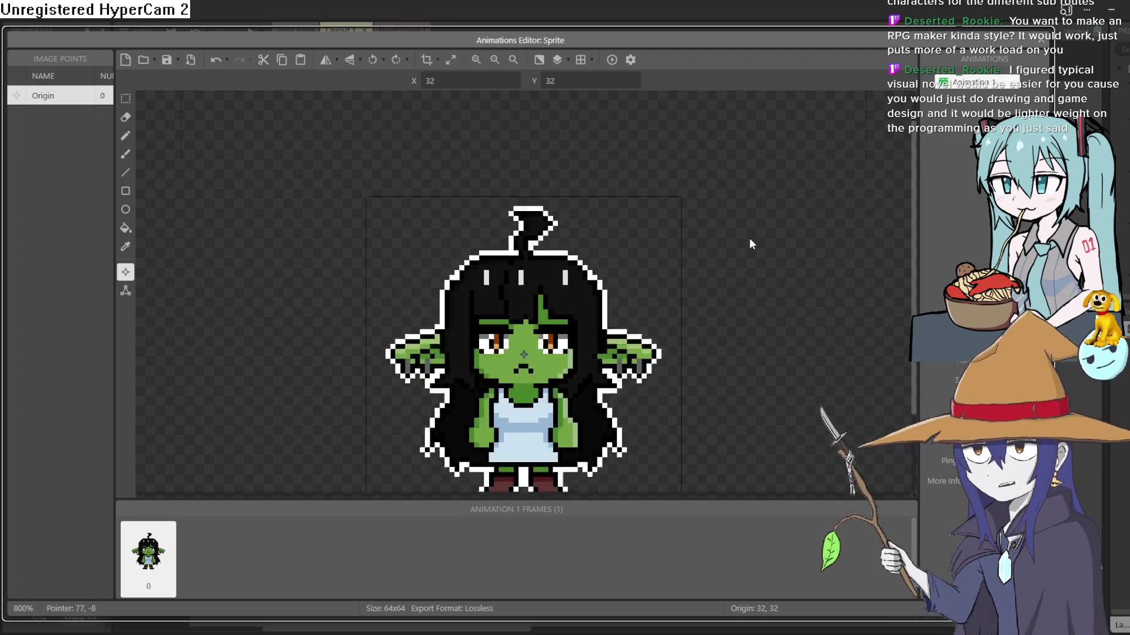
{"action": "scroll", "coordinate": [750, 244], "scroll_direction": "up", "scroll_amount": 1}
{"action": "scroll", "coordinate": [752, 246], "scroll_direction": "down", "scroll_amount": 5}
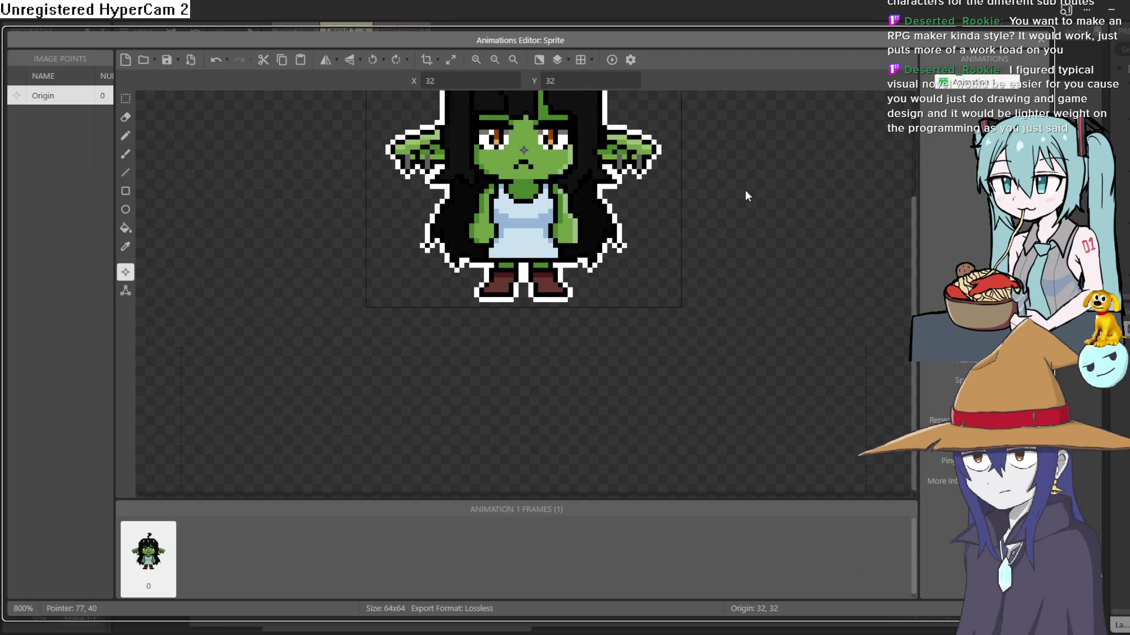
{"action": "scroll", "coordinate": [746, 194], "scroll_direction": "up", "scroll_amount": 6}
{"action": "left_click", "coordinate": [1041, 39]}
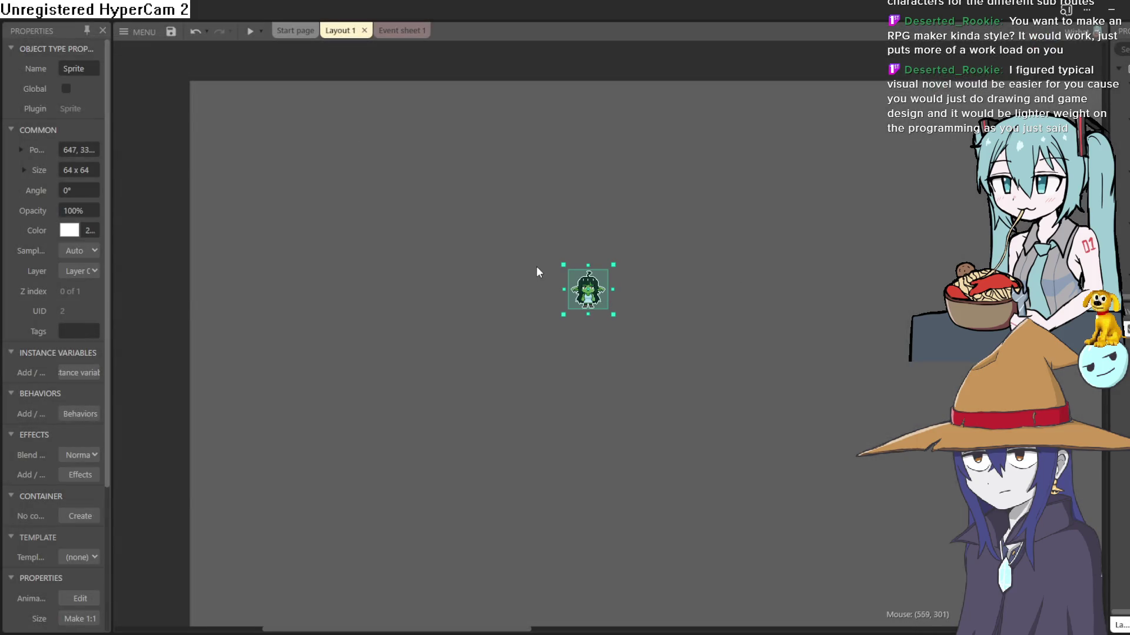
Widen the Properties panel and set the sprite's Sampling to Nearest.
{"action": "scroll", "coordinate": [536, 269], "scroll_direction": "up", "scroll_amount": 4}
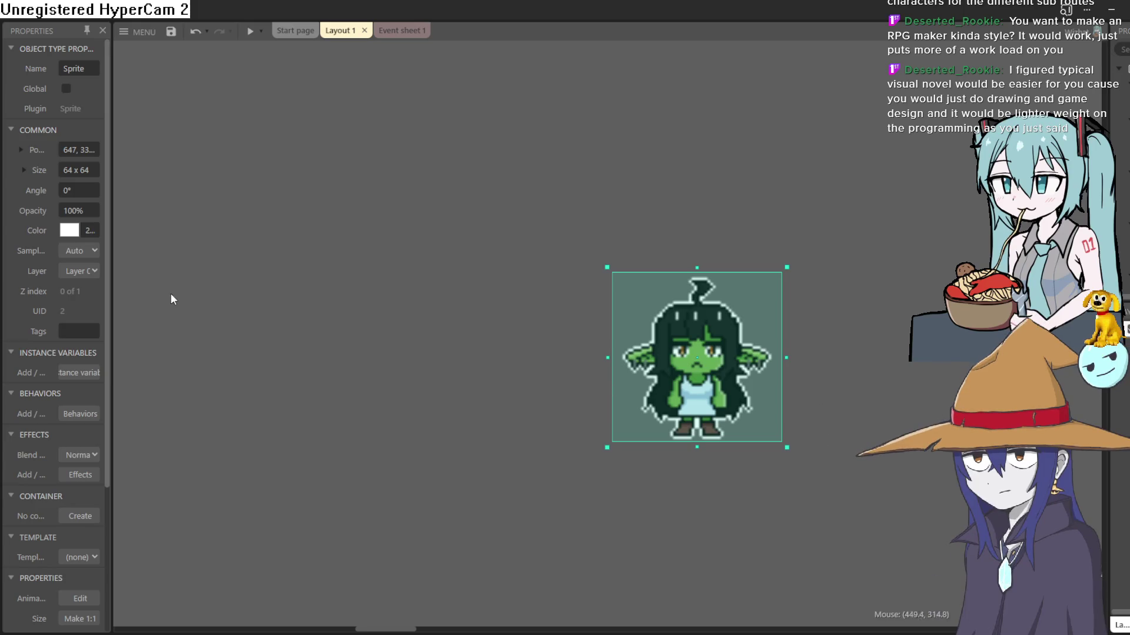
{"action": "left_click_drag", "start_coordinate": [110, 301], "coordinate": [312, 302]}
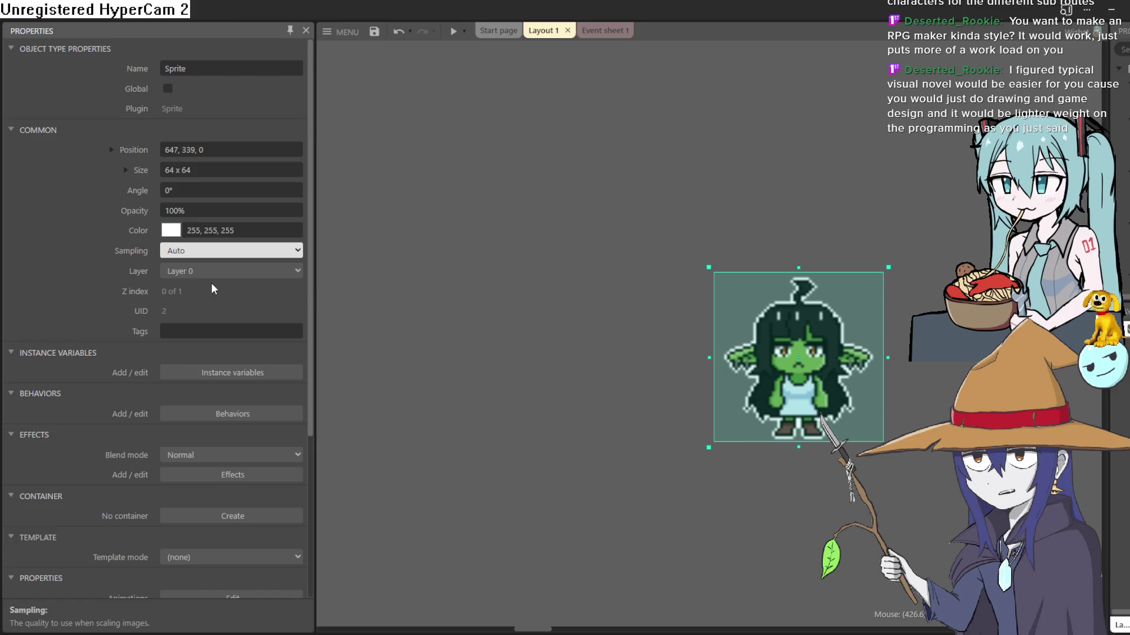
{"action": "left_click", "coordinate": [213, 288]}
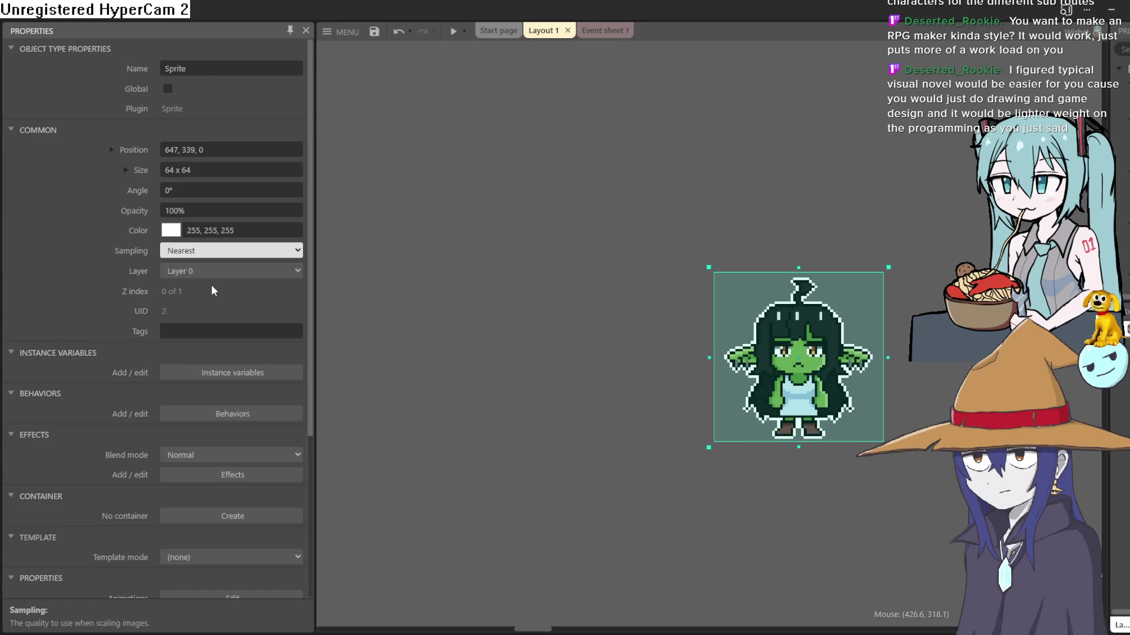
Drag the goblin sprite up-left to about 555, 303 and bring up its behaviors list.
{"action": "mouse_move", "coordinate": [798, 357]}
{"action": "left_mouse_down"}
{"action": "mouse_move", "coordinate": [743, 357]}
{"action": "mouse_move", "coordinate": [691, 305]}
{"action": "mouse_move", "coordinate": [544, 233]}
{"action": "left_mouse_up"}
{"action": "right_click", "coordinate": [544, 233]}
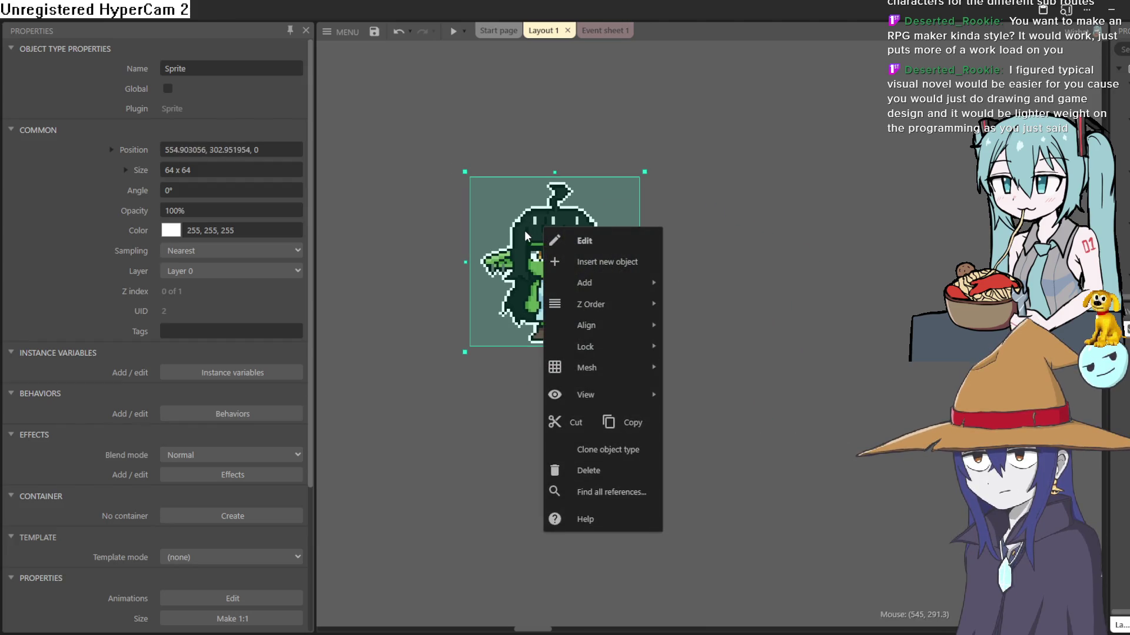
{"action": "left_click", "coordinate": [502, 248]}
{"action": "scroll", "coordinate": [218, 488], "scroll_direction": "down", "scroll_amount": 3}
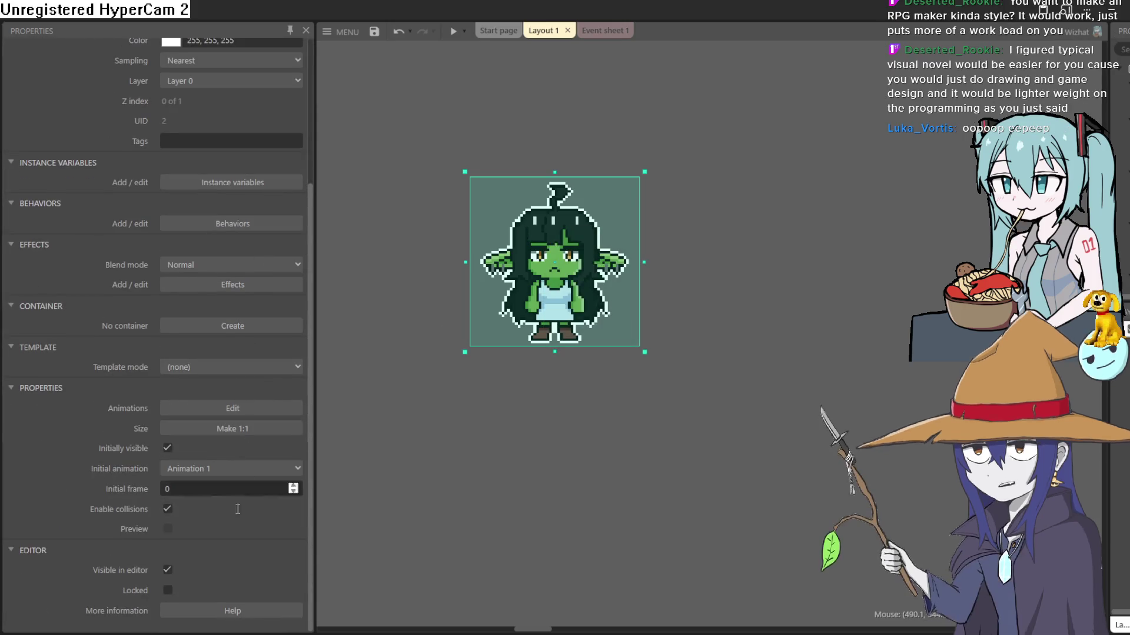
{"action": "left_click", "coordinate": [262, 226]}
{"action": "left_click", "coordinate": [646, 404]}
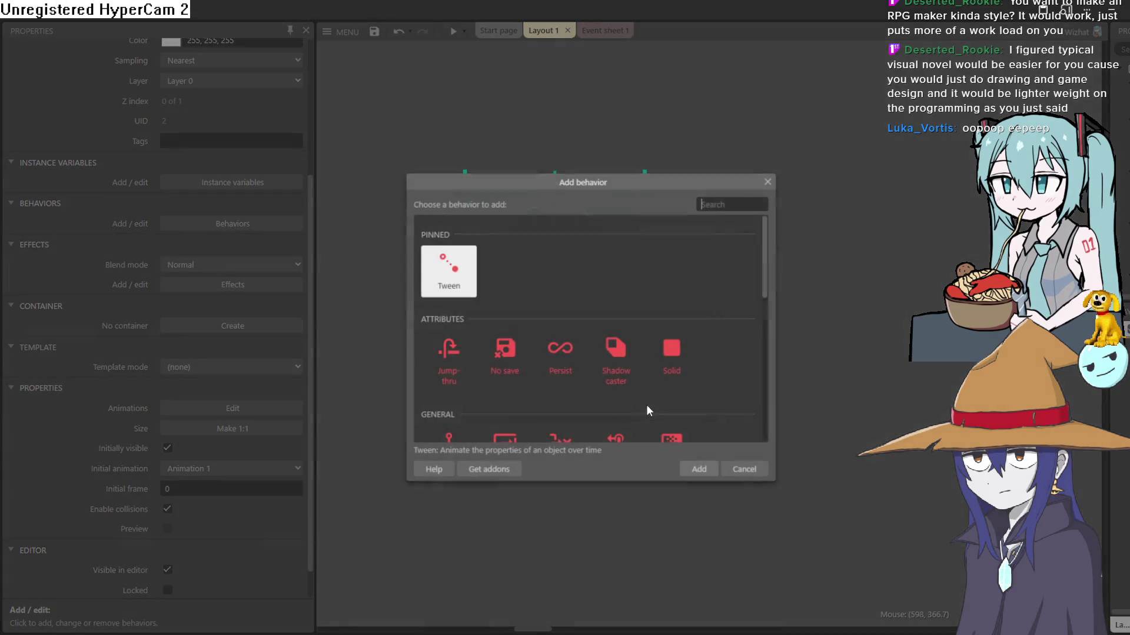
Add the Tile movement behaviour to the goblin sprite.
{"action": "scroll", "coordinate": [525, 292], "scroll_direction": "down", "scroll_amount": 3}
{"action": "scroll", "coordinate": [630, 324], "scroll_direction": "down", "scroll_amount": 2}
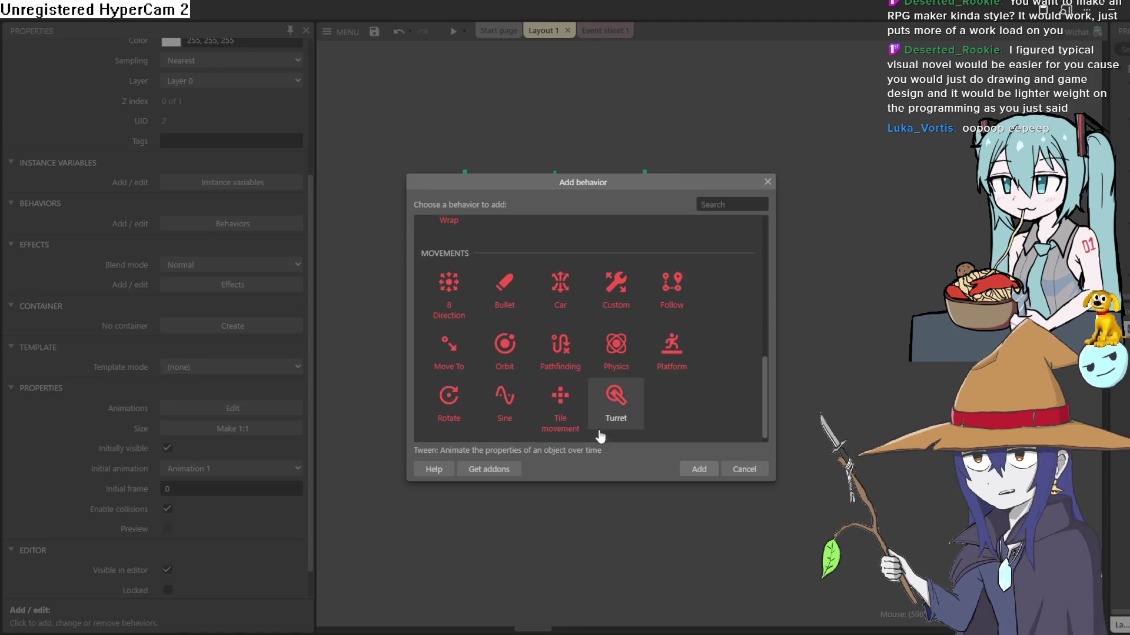
{"action": "double_click", "coordinate": [569, 399]}
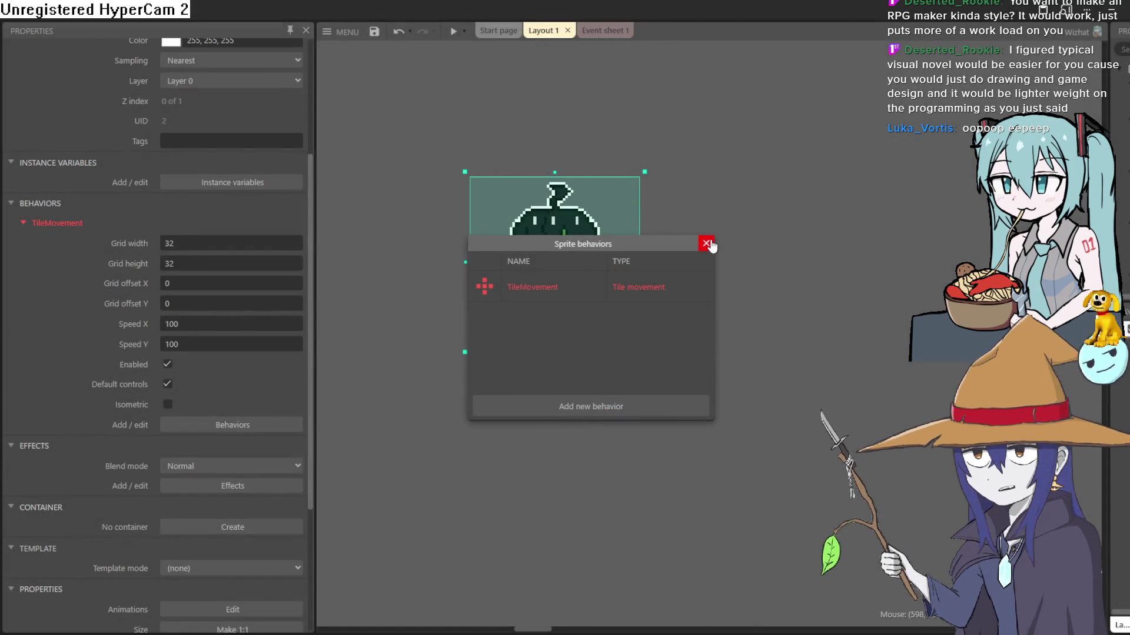
{"action": "left_click", "coordinate": [706, 244]}
Preview the game, step the goblin down and right with the arrow keys, then close the preview.
{"action": "left_click", "coordinate": [453, 32]}
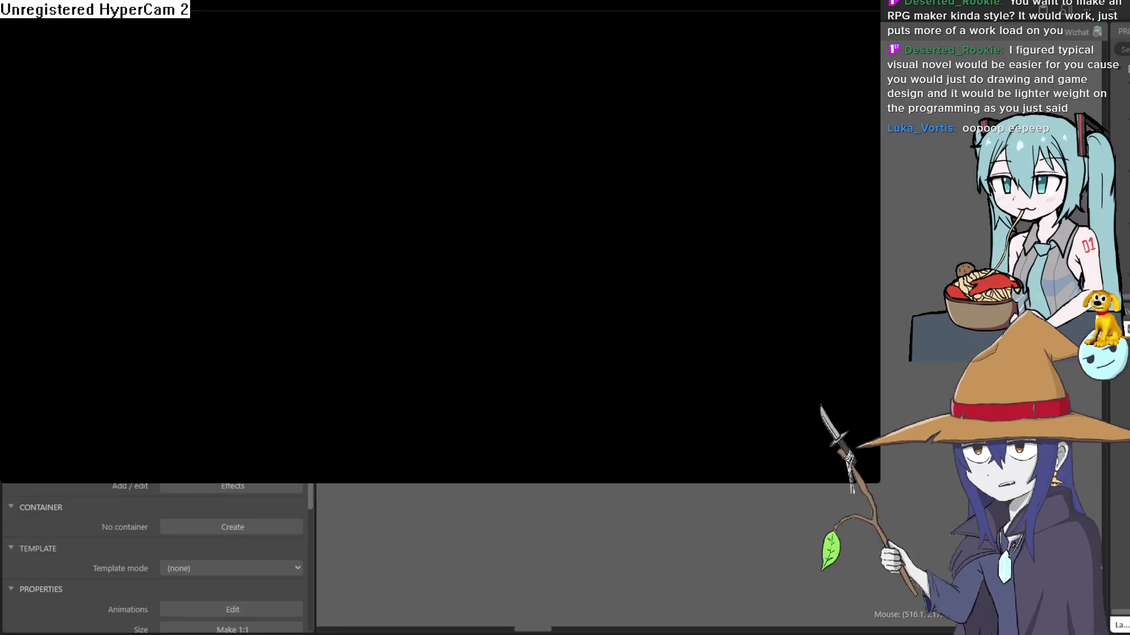
{"action": "key", "text": "Down"}
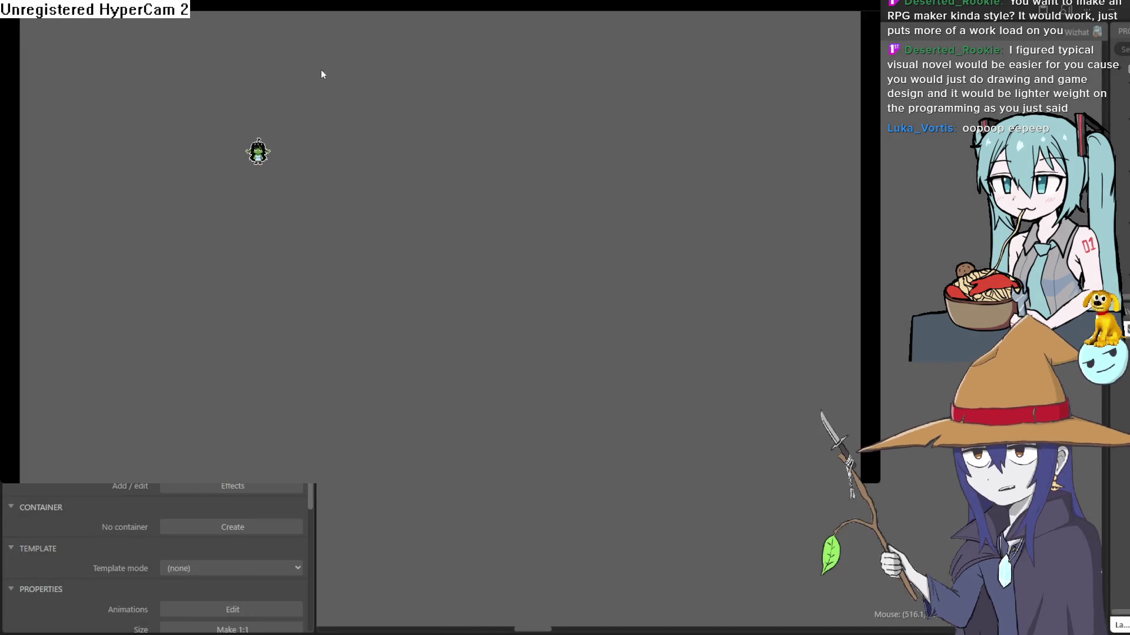
{"action": "key", "text": "Right"}
{"action": "key", "text": "Down"}
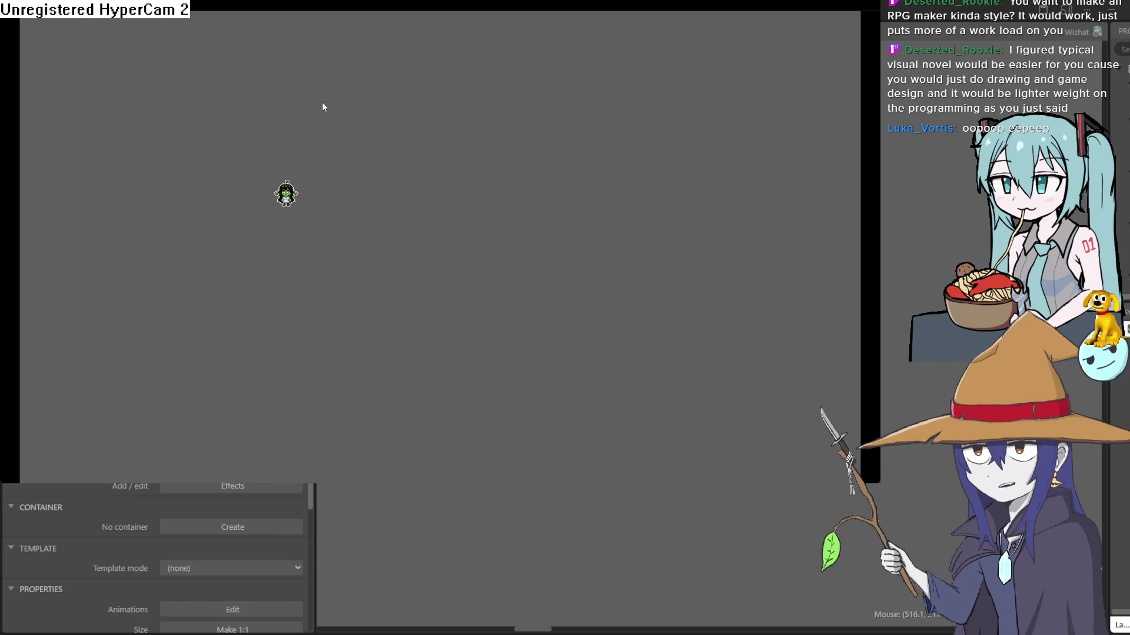
{"action": "key", "text": "Down"}
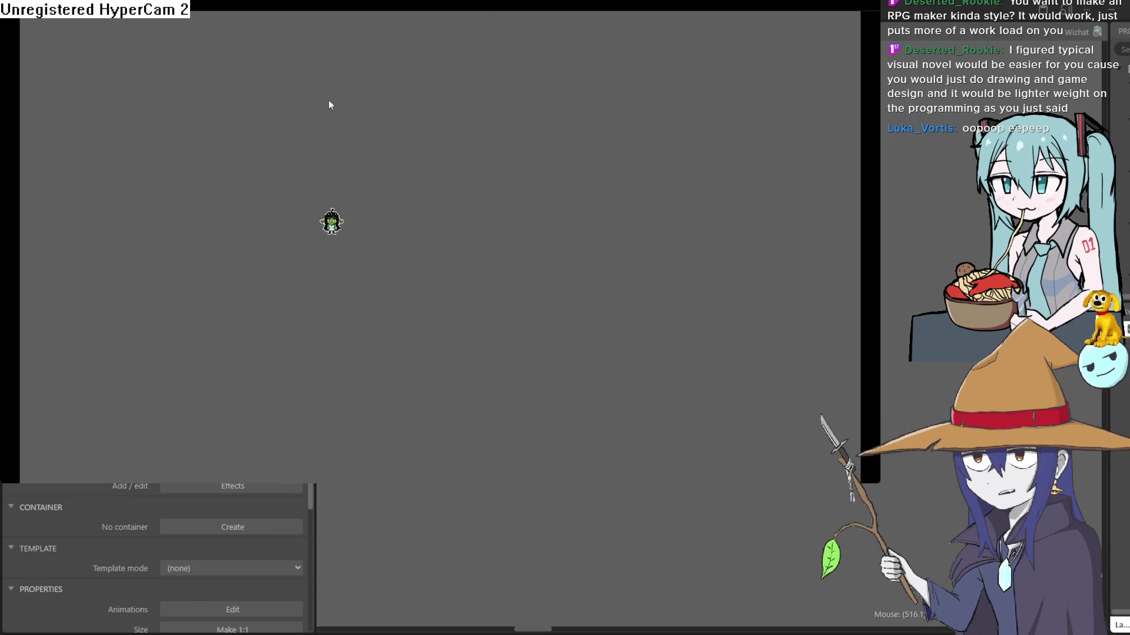
{"action": "key", "text": "Right"}
{"action": "left_click", "coordinate": [1112, 24]}
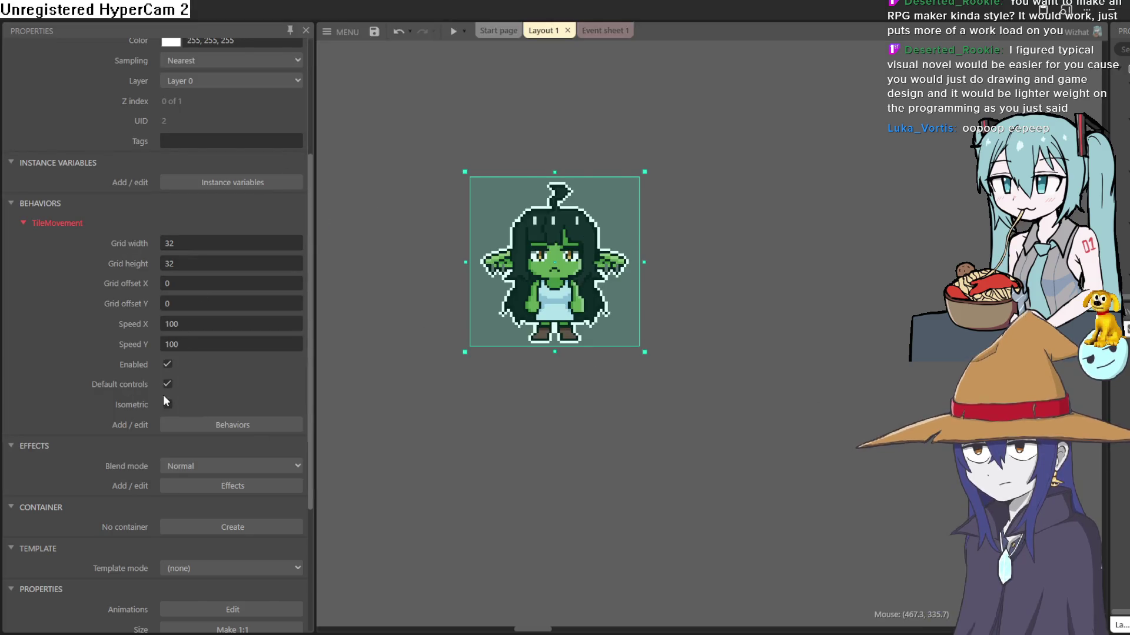
Set the TileMovement grid width and height to 64 and run the game again.
{"action": "left_click", "coordinate": [199, 239]}
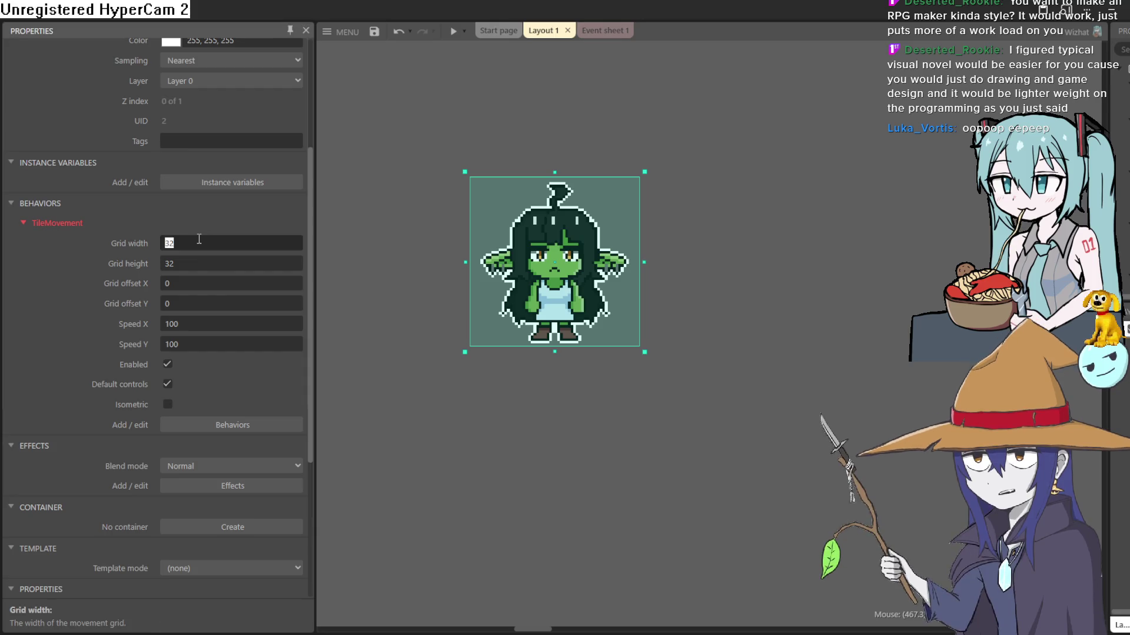
{"action": "type", "text": "64"}
{"action": "left_click", "coordinate": [184, 263]}
{"action": "type", "text": "6"}
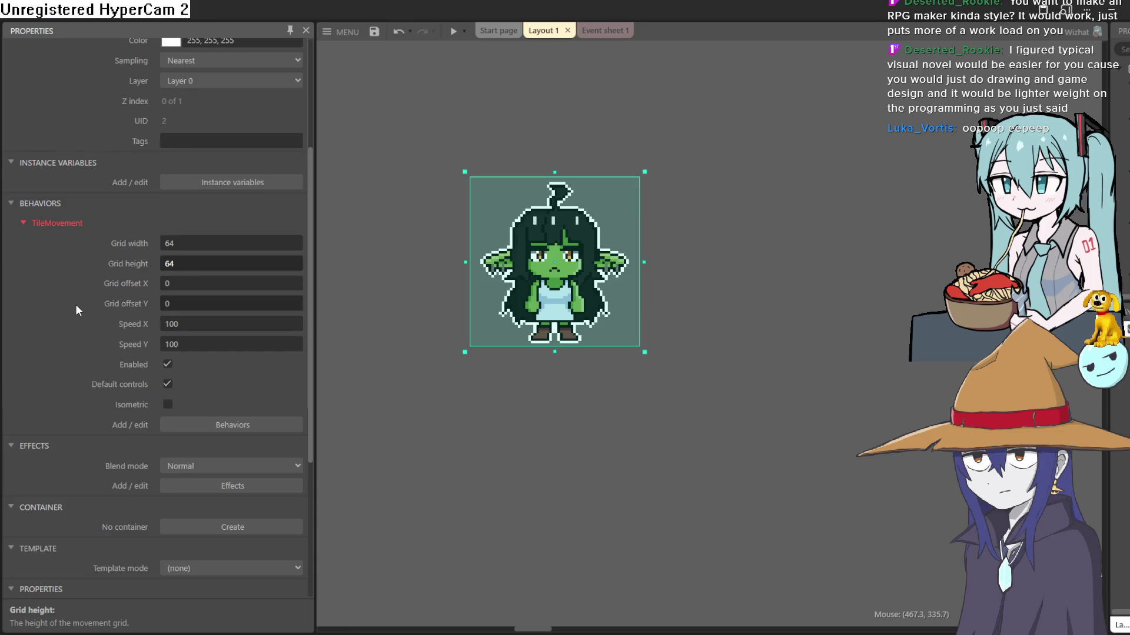
{"action": "left_click", "coordinate": [453, 32]}
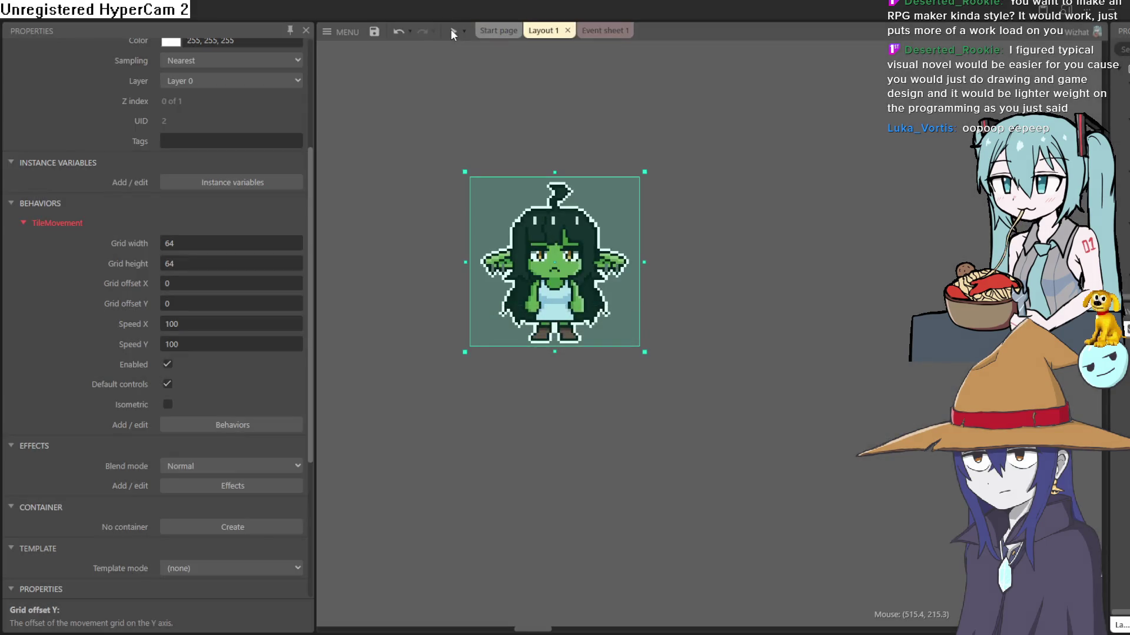
Step the goblin right, down, up and left one tile at a time in the preview.
{"action": "key", "text": "Right"}
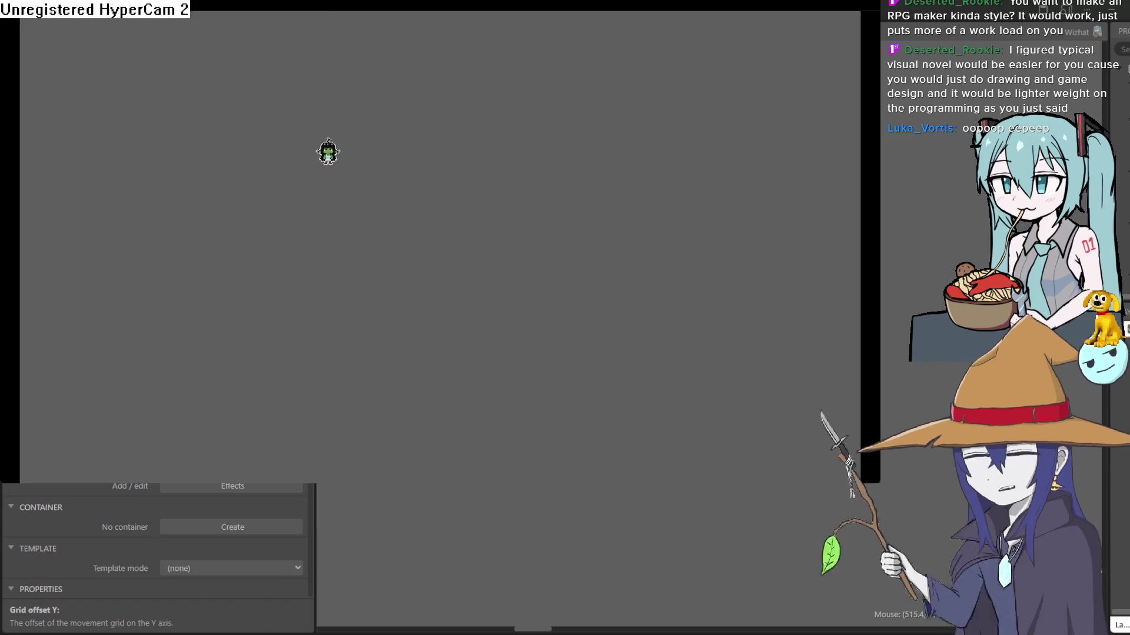
{"action": "key", "text": "Right"}
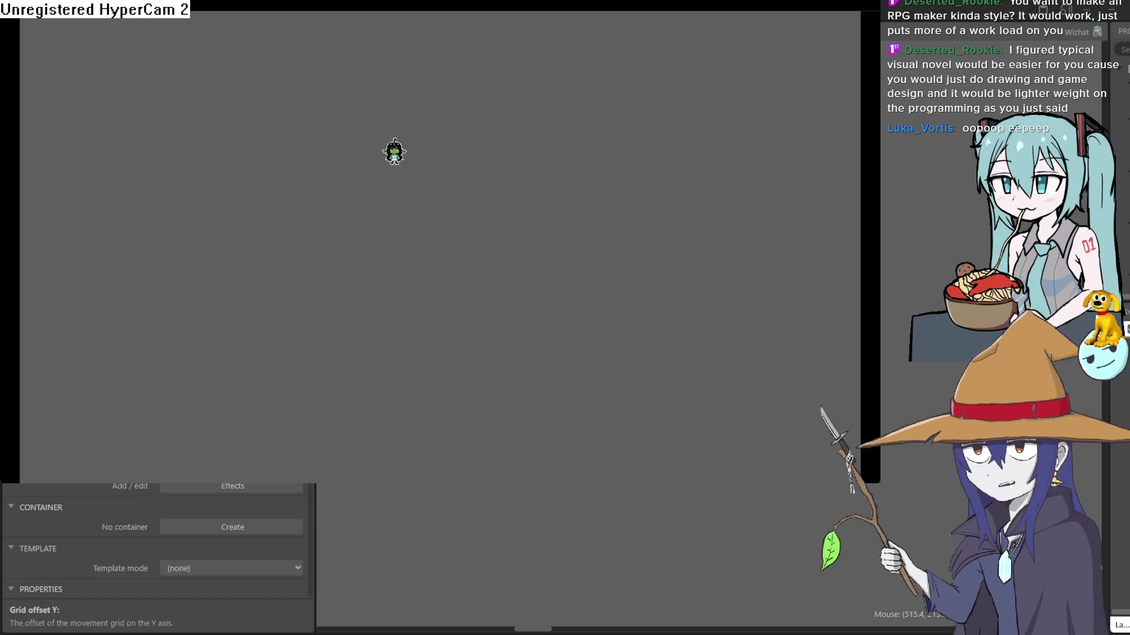
{"action": "key", "text": "Down"}
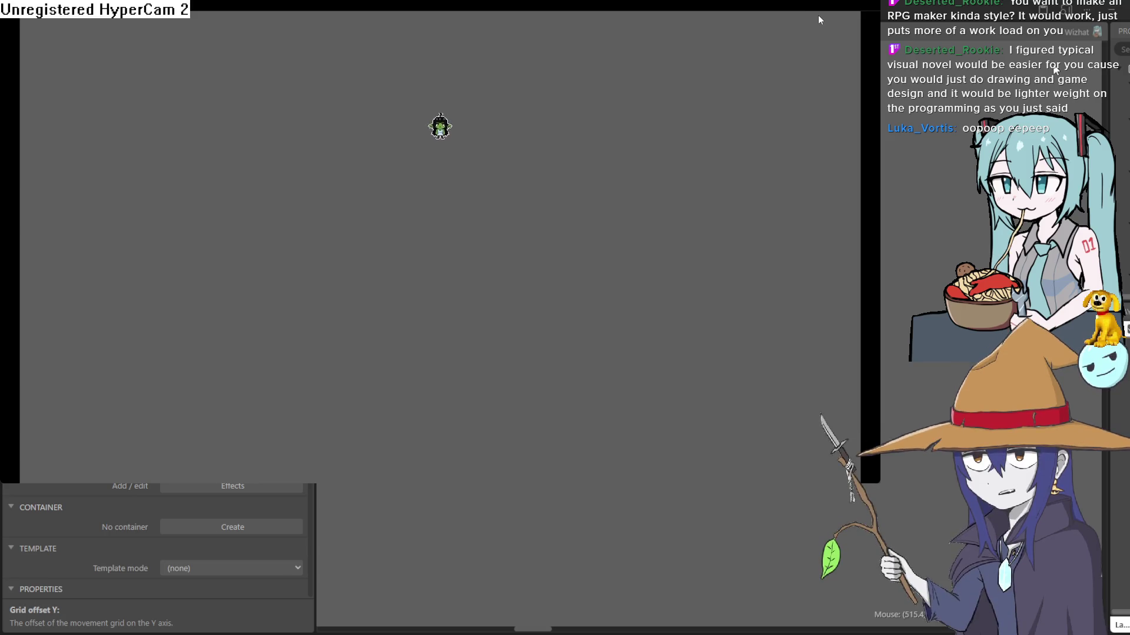
{"action": "key", "text": "Up"}
{"action": "key", "text": "Down"}
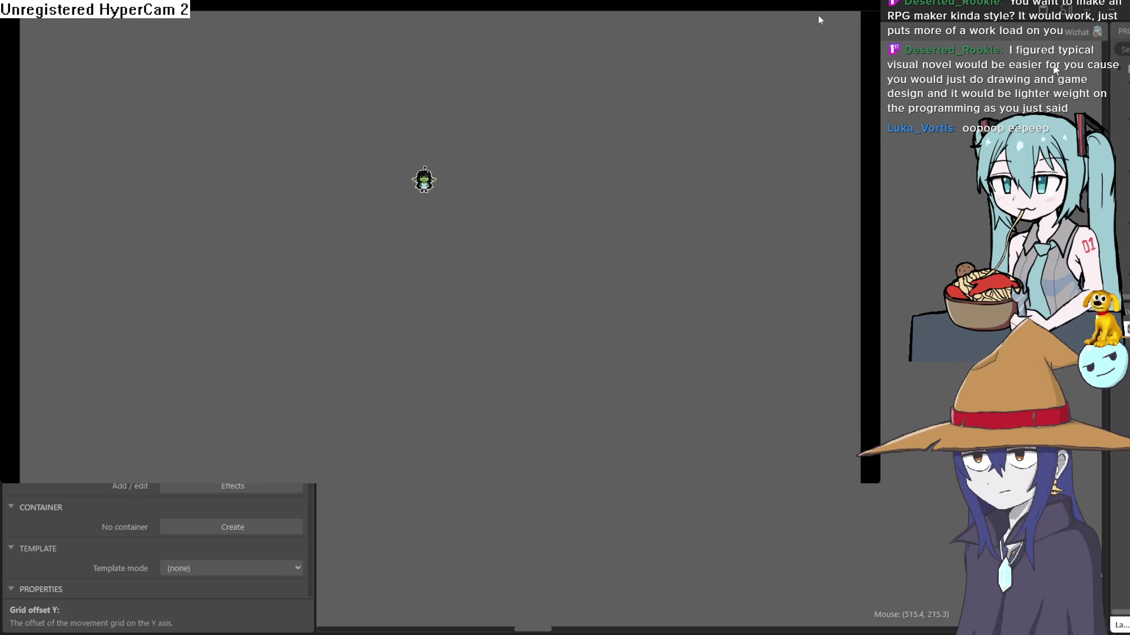
{"action": "key", "text": "Left"}
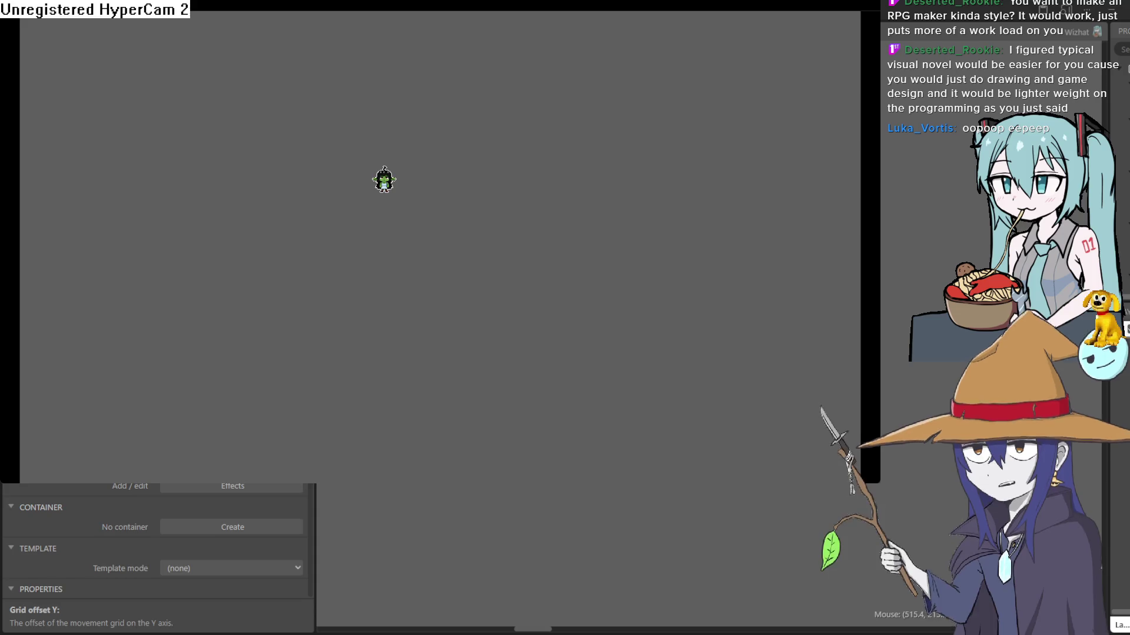
Walk the goblin right and up to the top edge, then back down and left.
{"action": "left_click", "coordinate": [475, 234]}
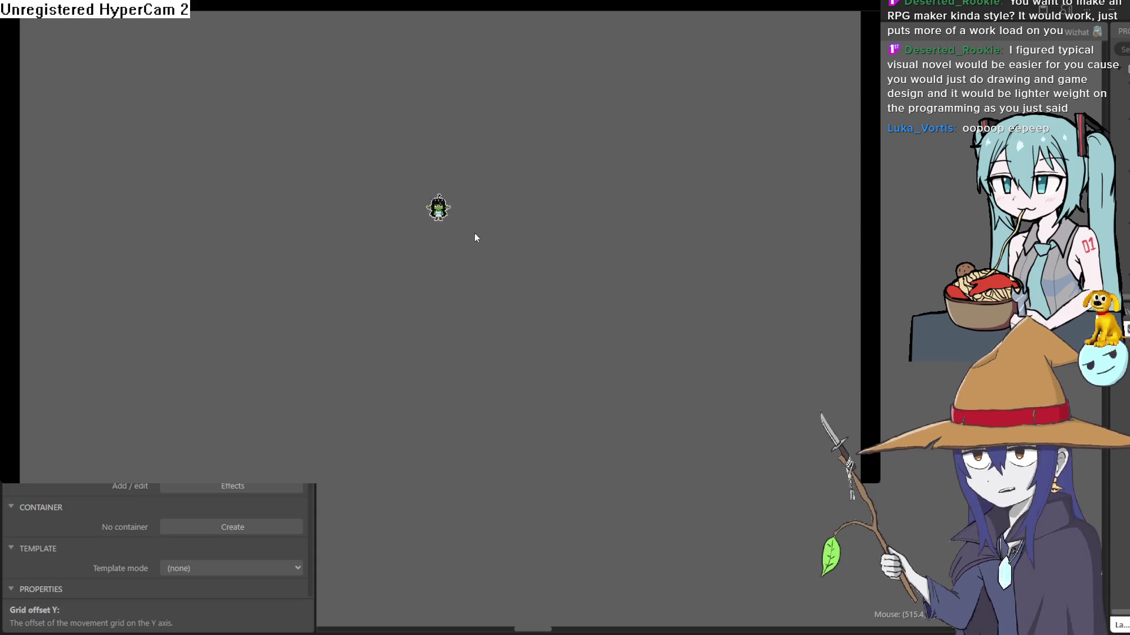
{"action": "key", "text": "Right"}
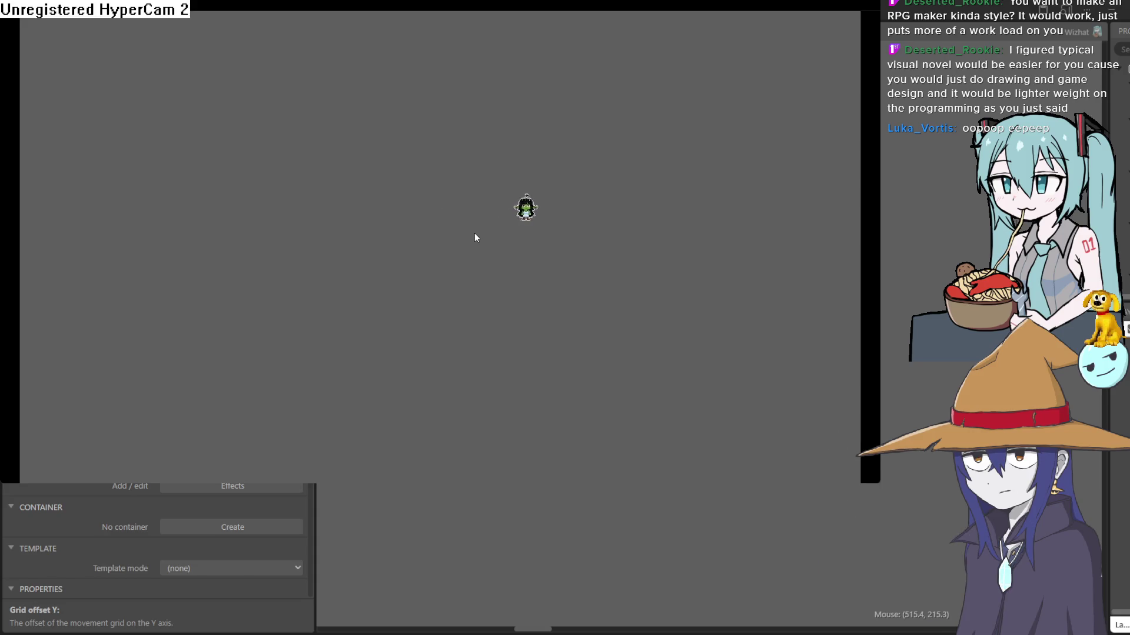
{"action": "key", "text": "Up"}
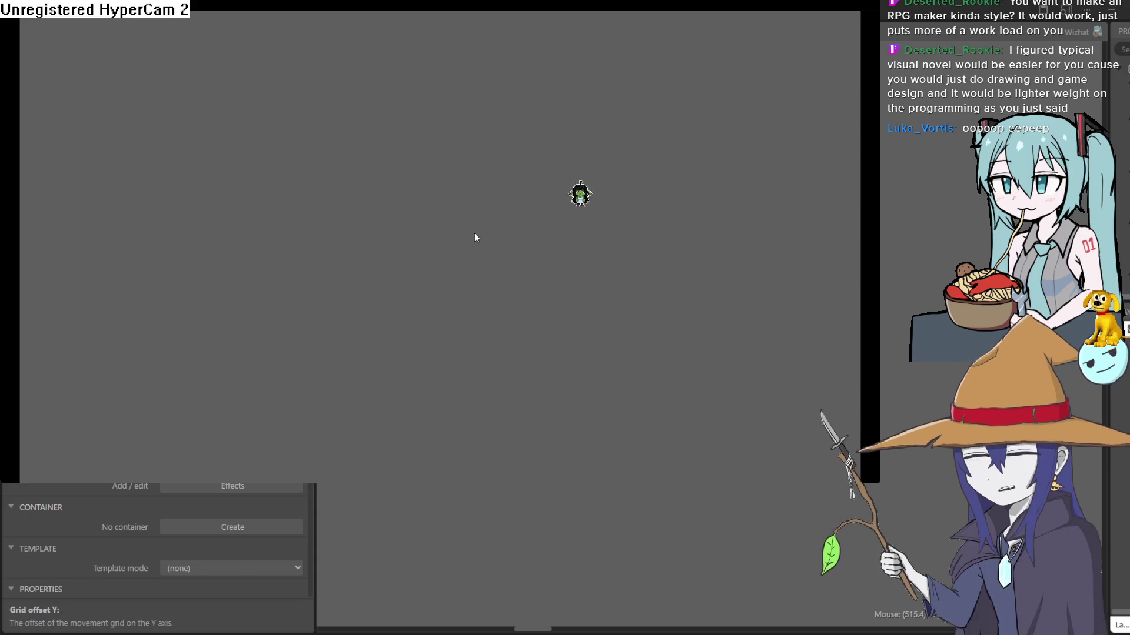
{"action": "key", "text": "Right"}
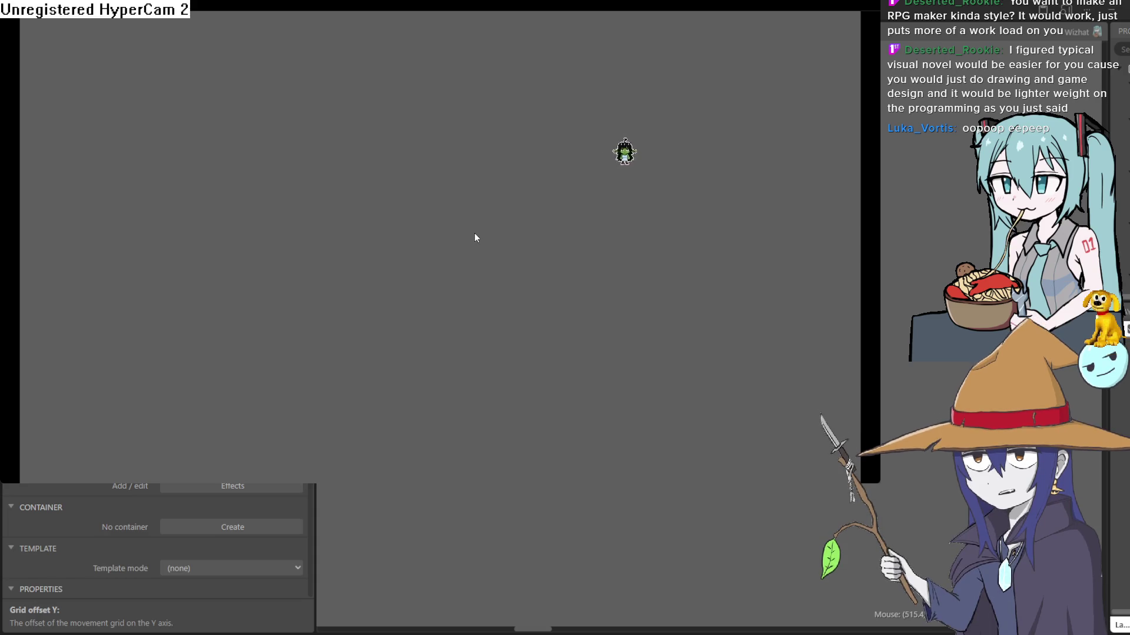
{"action": "key", "text": "Up"}
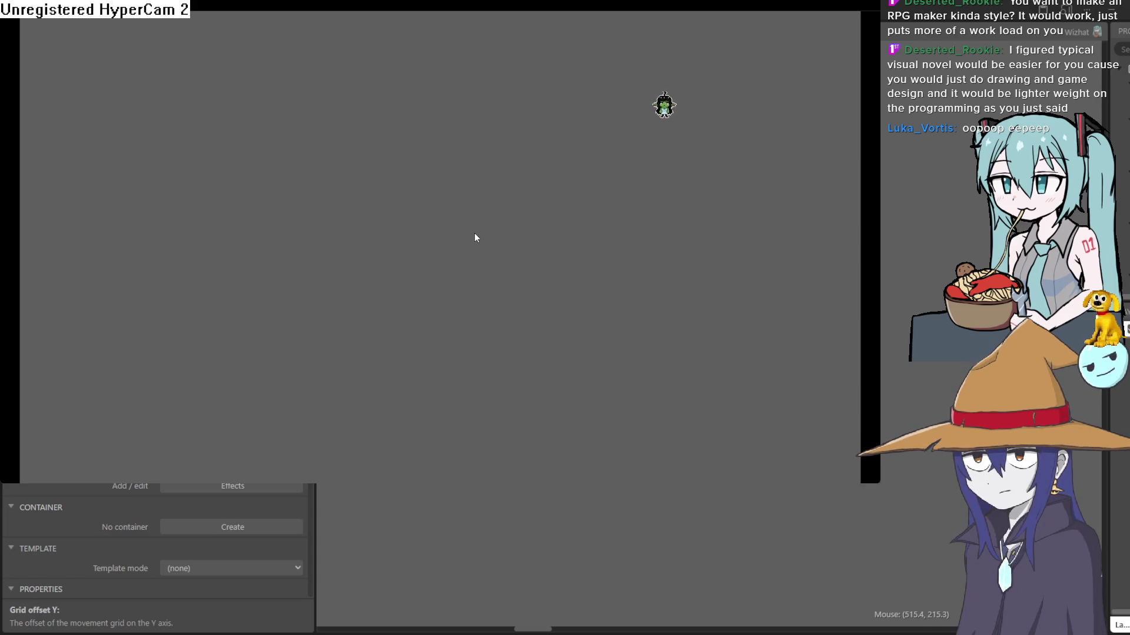
{"action": "key", "text": "Right"}
{"action": "key", "text": "Up"}
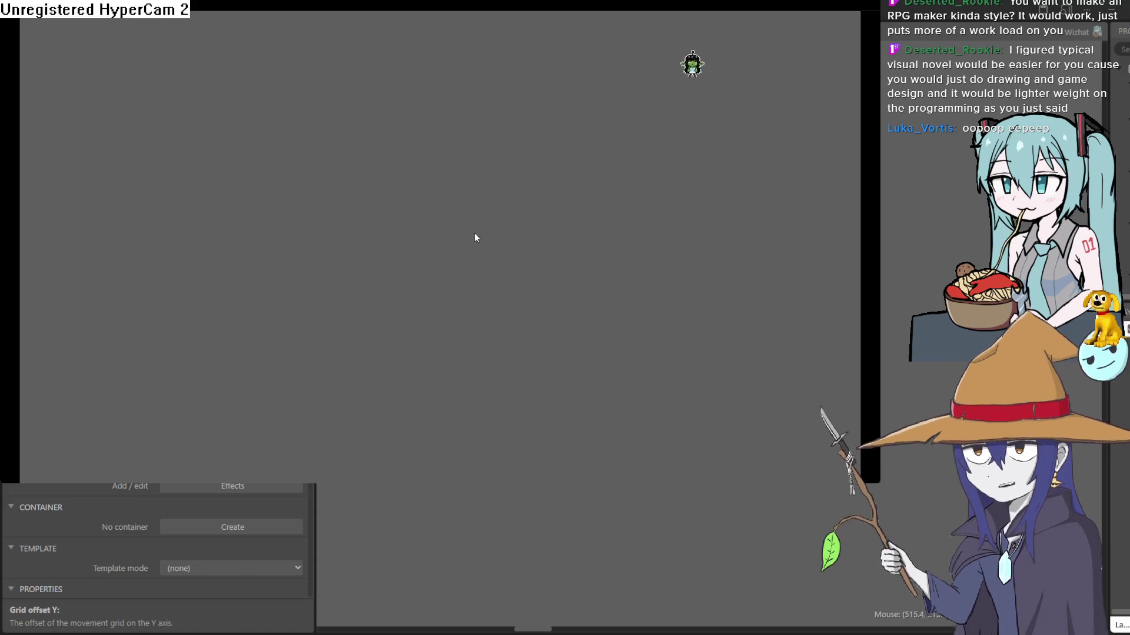
{"action": "key", "text": "Up"}
{"action": "key", "text": "Up"}
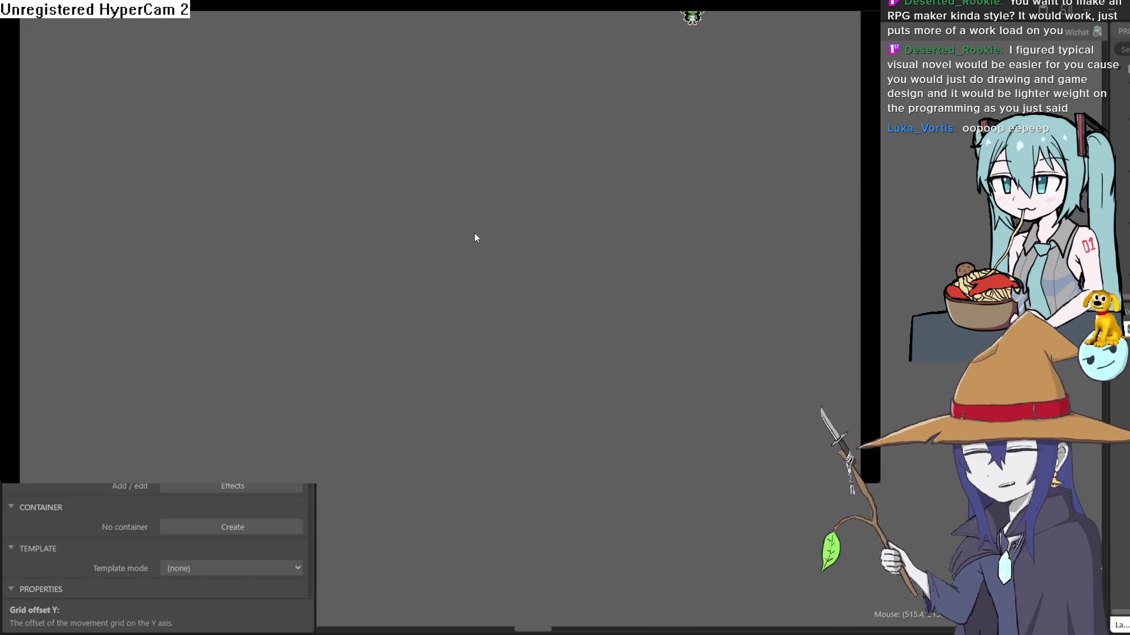
{"action": "key", "text": "Down"}
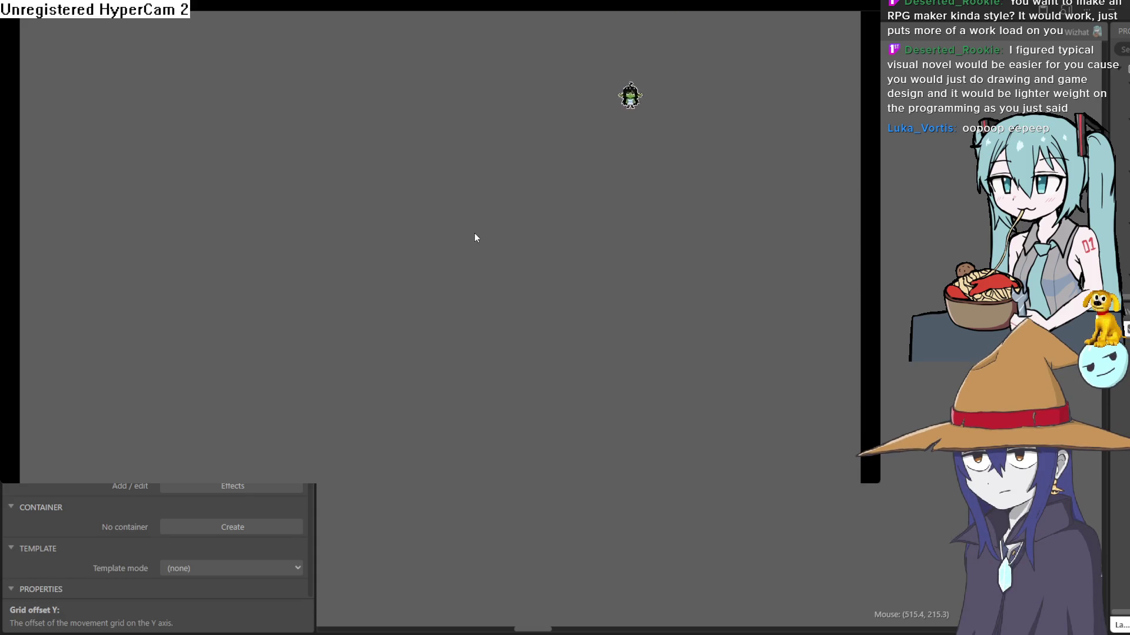
{"action": "key", "text": "Left"}
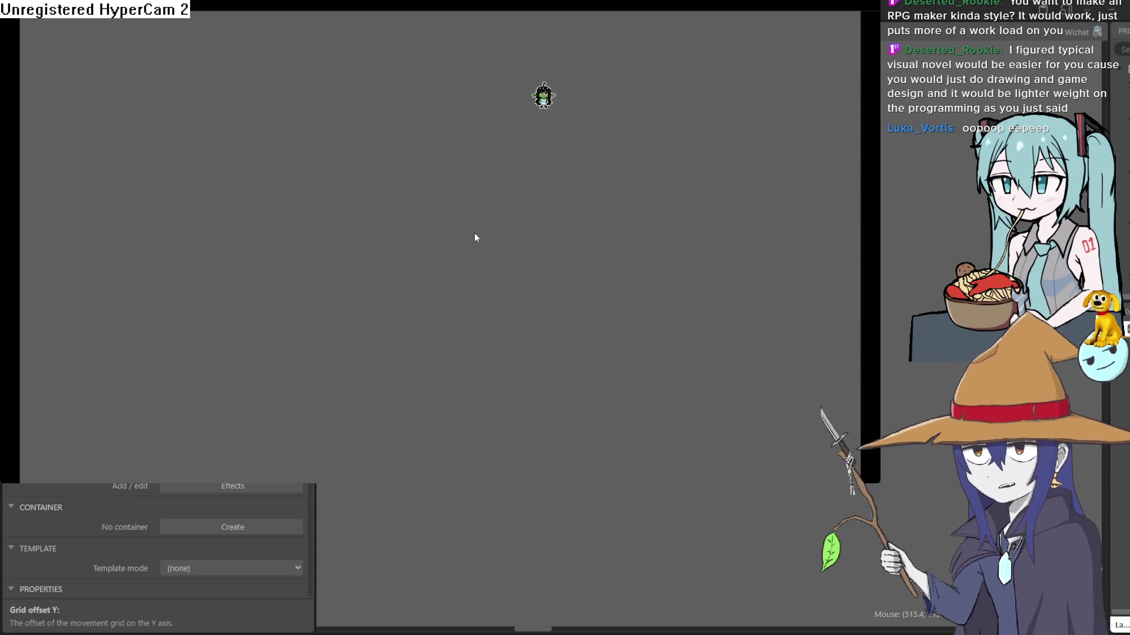
{"action": "key", "text": "Left"}
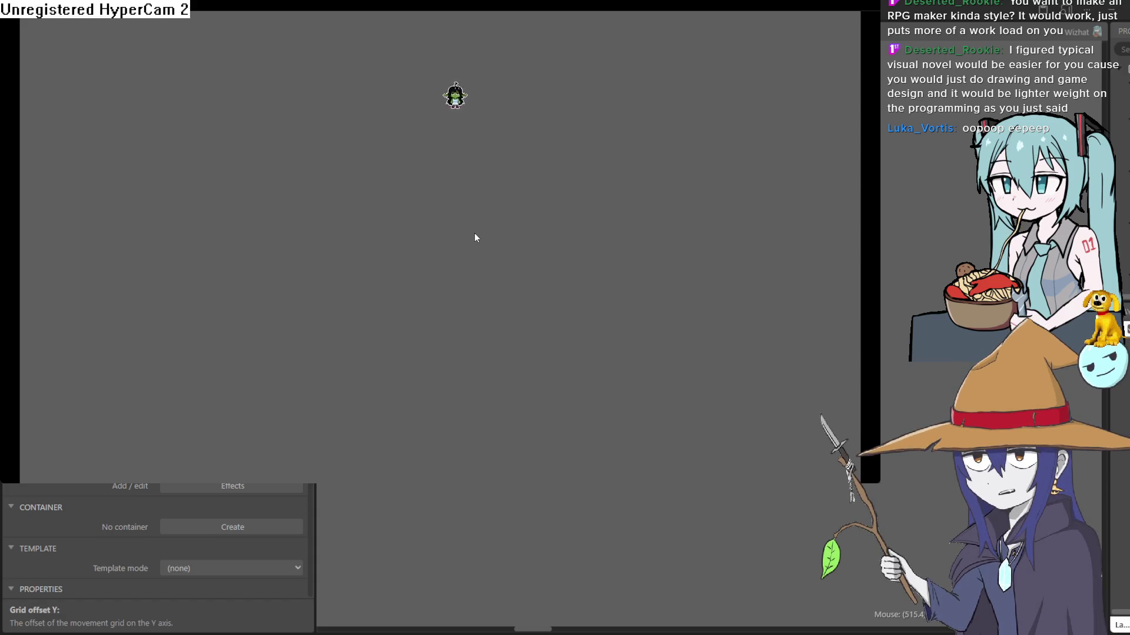
{"action": "key", "text": "Left"}
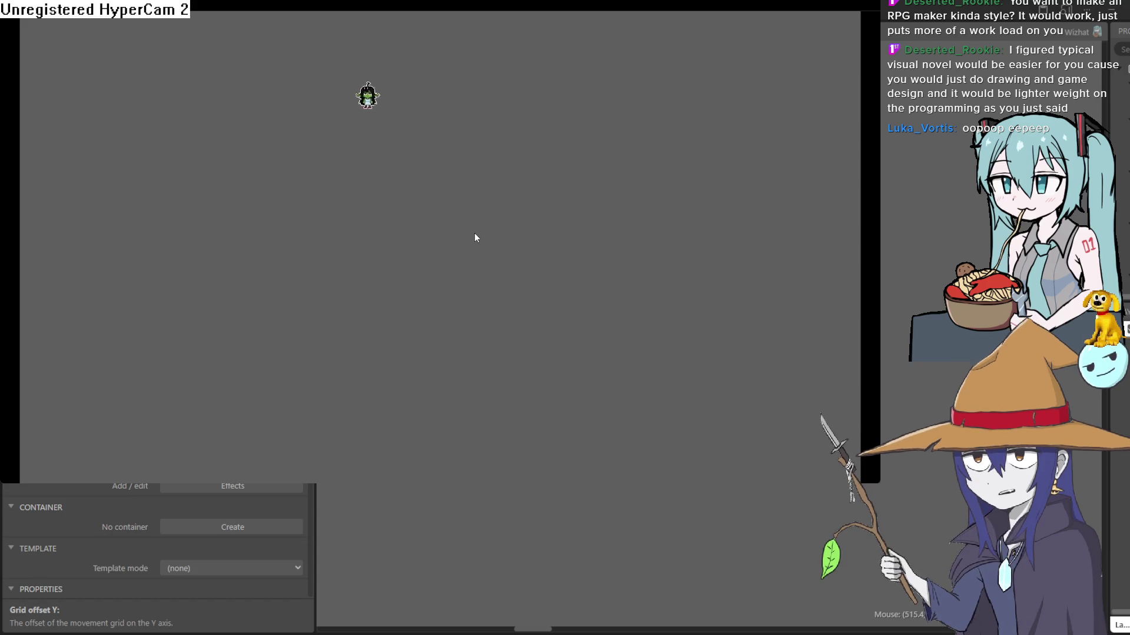
{"action": "key", "text": "Down"}
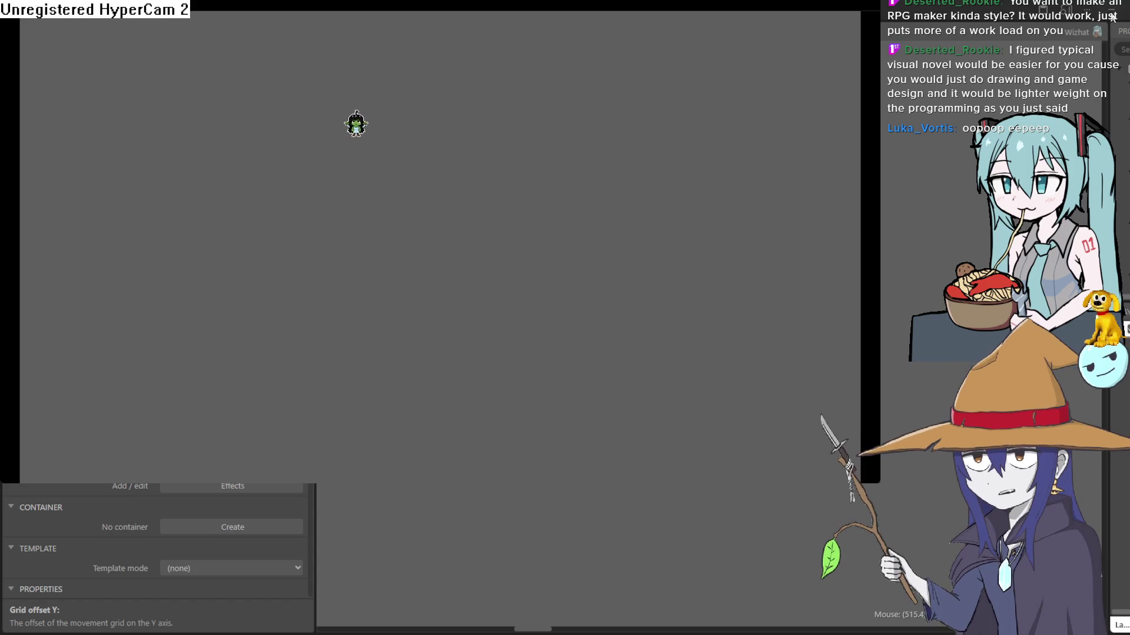
Enlarge the preview and step the goblin down, then diagonally right and up across the screen.
{"action": "left_click", "coordinate": [1095, 26]}
{"action": "key", "text": "Down"}
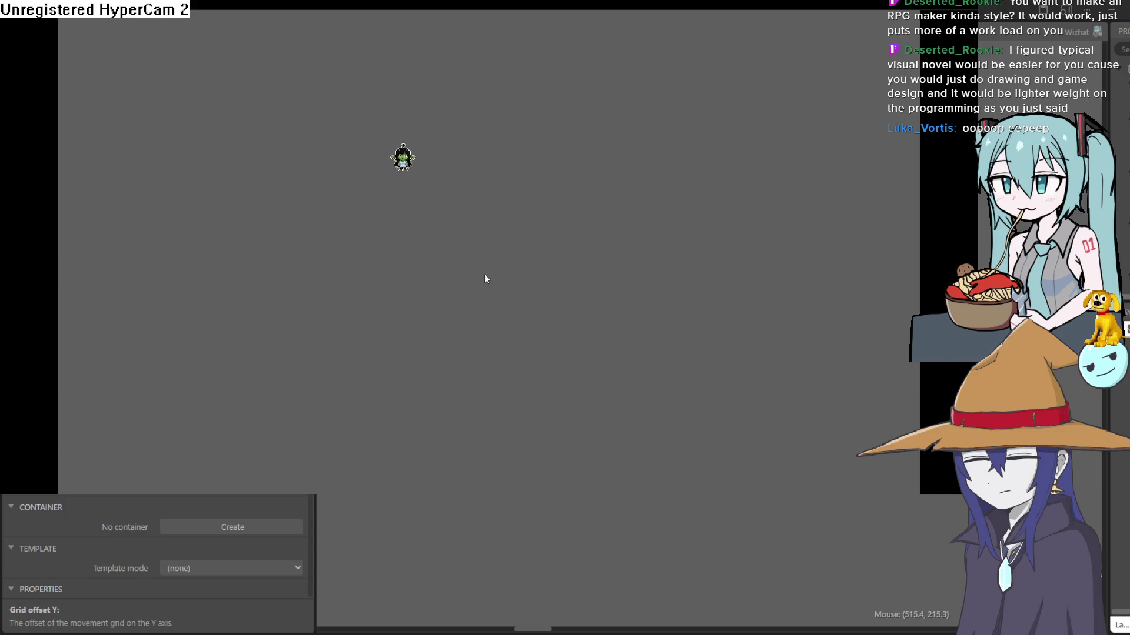
{"action": "key", "text": "Right"}
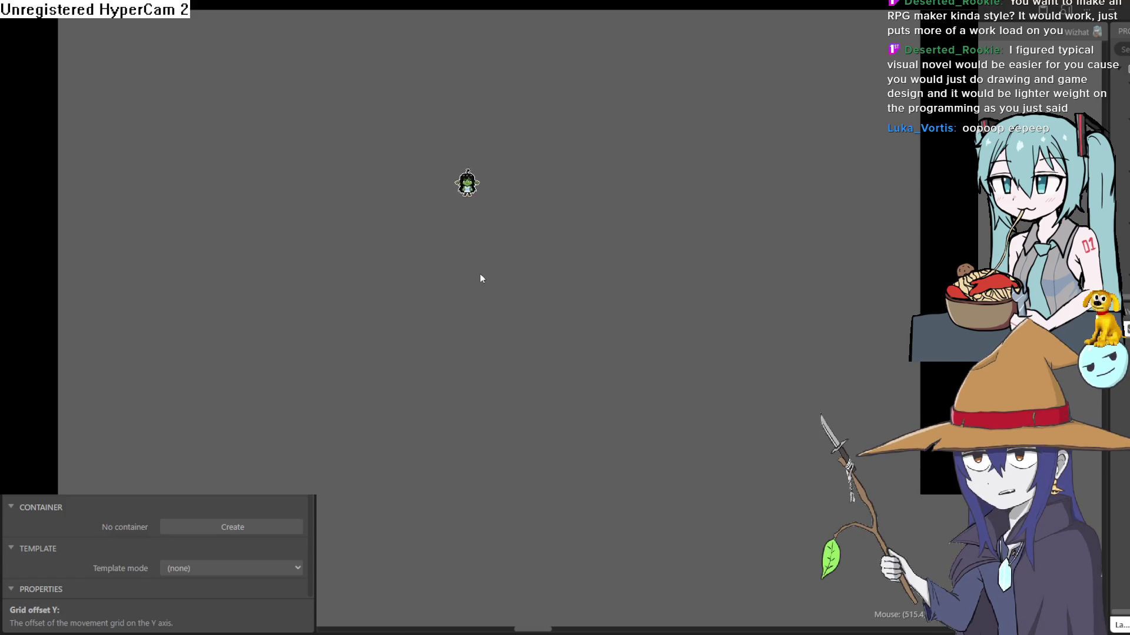
{"action": "key", "text": "Right"}
{"action": "key", "text": "Up"}
{"action": "key", "text": "Right"}
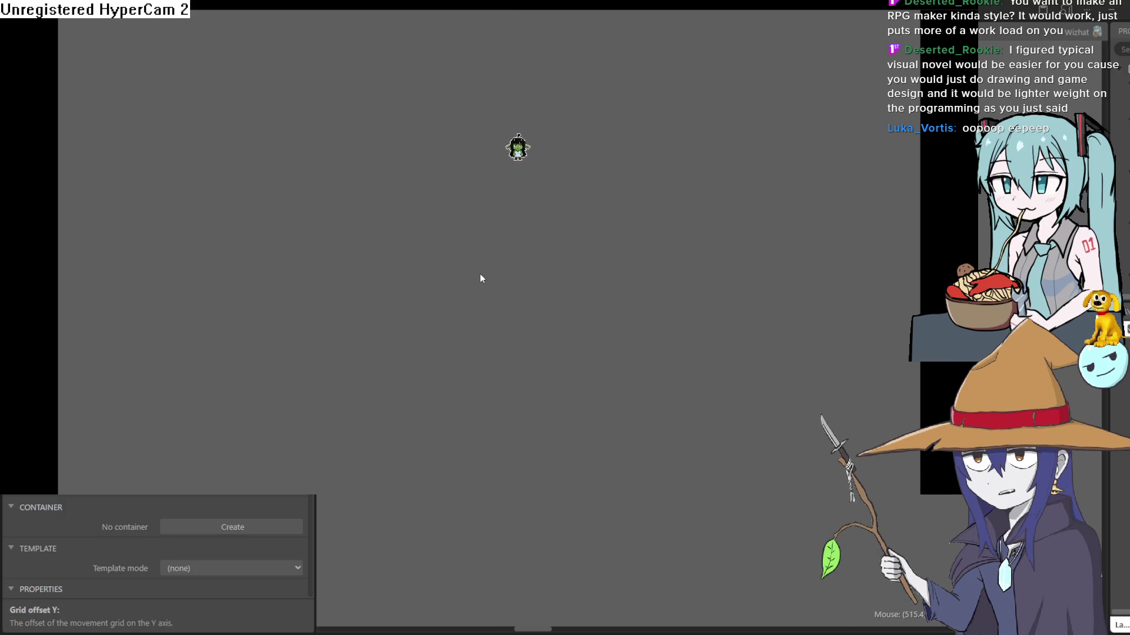
{"action": "key", "text": "Up"}
{"action": "key", "text": "Right"}
{"action": "key", "text": "Up"}
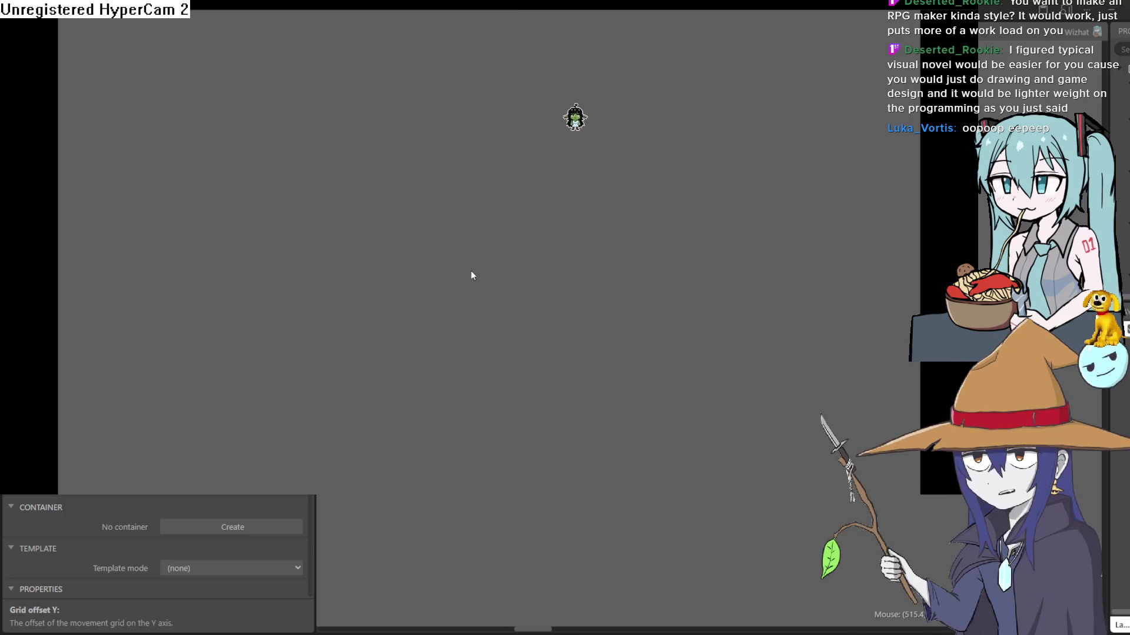
{"action": "key", "text": "Up"}
{"action": "key", "text": "Right"}
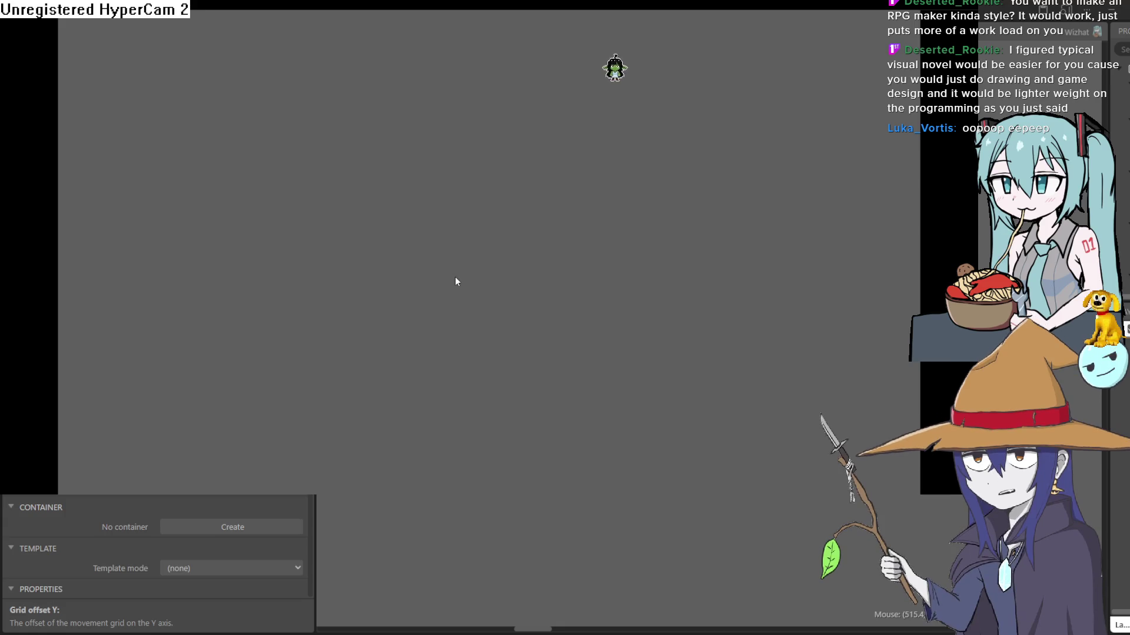
{"action": "key", "text": "Up"}
{"action": "key", "text": "Right"}
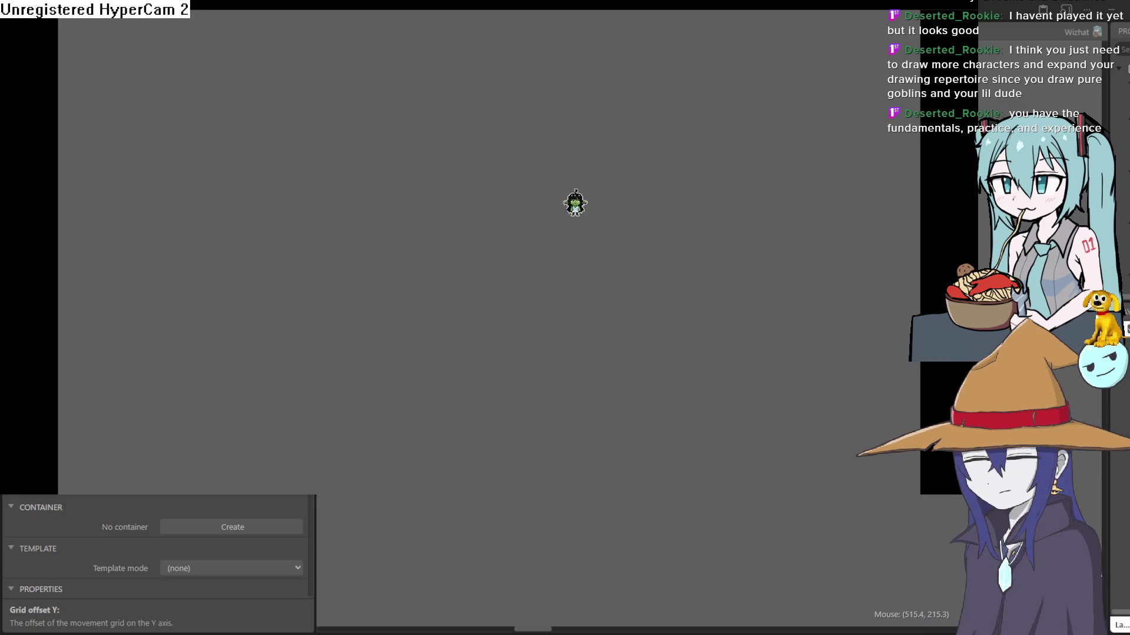
Close the preview with Alt+F4 and drag the goblin sprite down-left in Layout 1.
{"action": "key", "text": "alt+F4"}
{"action": "mouse_move", "coordinate": [696, 225]}
{"action": "left_mouse_down"}
{"action": "mouse_move", "coordinate": [698, 214]}
{"action": "mouse_move", "coordinate": [817, 264]}
{"action": "mouse_move", "coordinate": [842, 312]}
{"action": "mouse_move", "coordinate": [658, 411]}
{"action": "mouse_move", "coordinate": [580, 505]}
{"action": "mouse_move", "coordinate": [565, 504]}
{"action": "mouse_move", "coordinate": [600, 476]}
{"action": "left_mouse_up"}
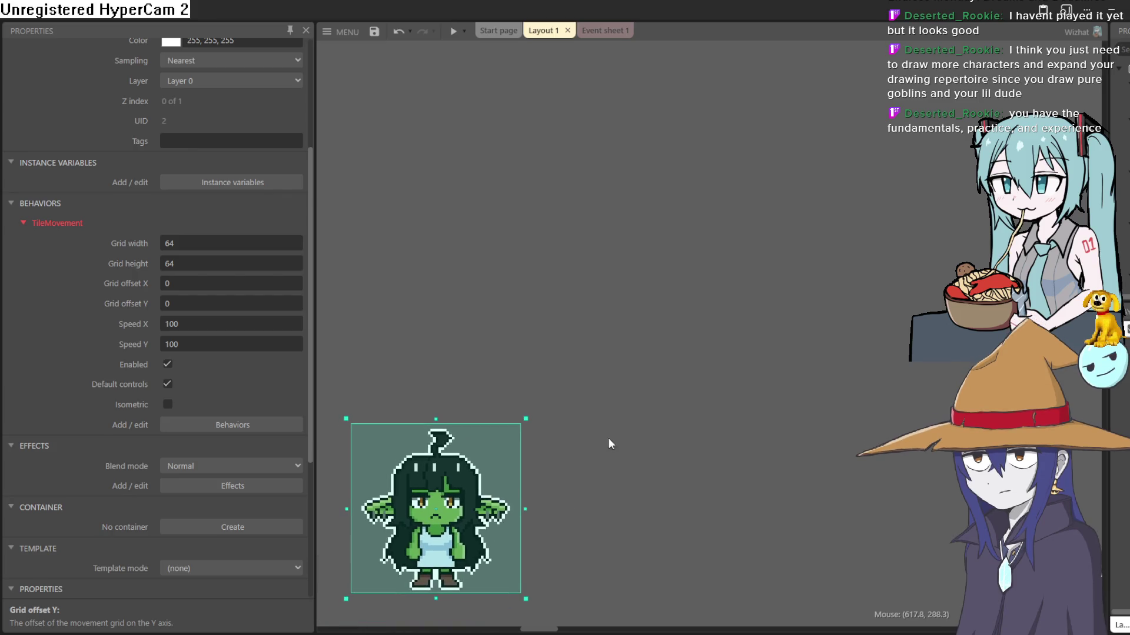
Open recent goblinoffice0.23.c3p, discarding the unsaved test project, and show the meathallway layout.
{"action": "left_click", "coordinate": [342, 31]}
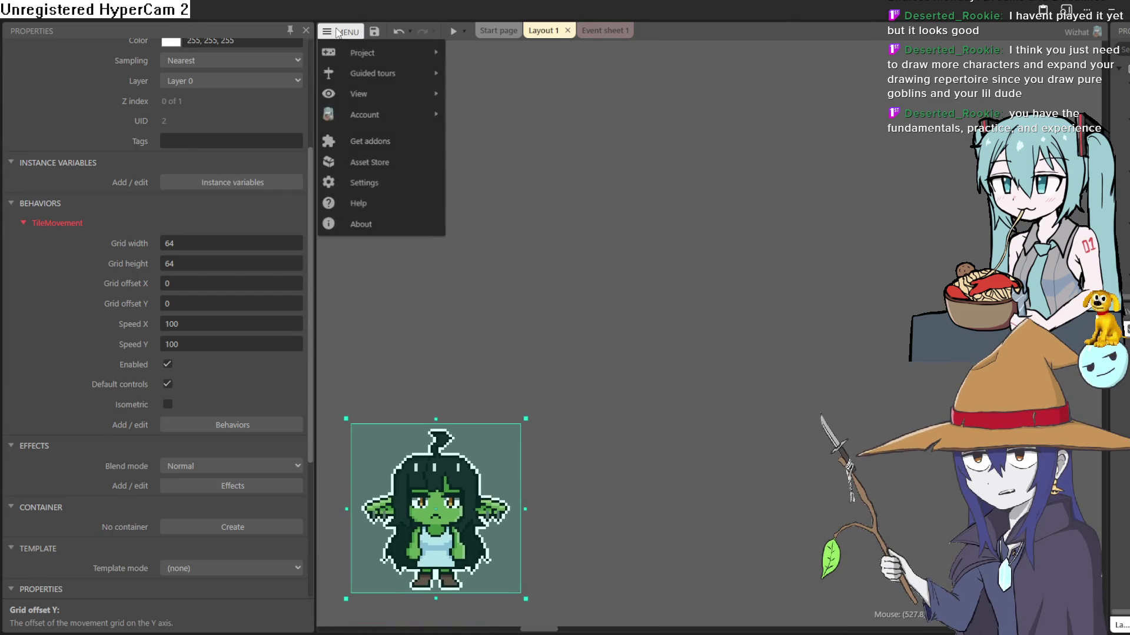
{"action": "mouse_move", "coordinate": [386, 54]}
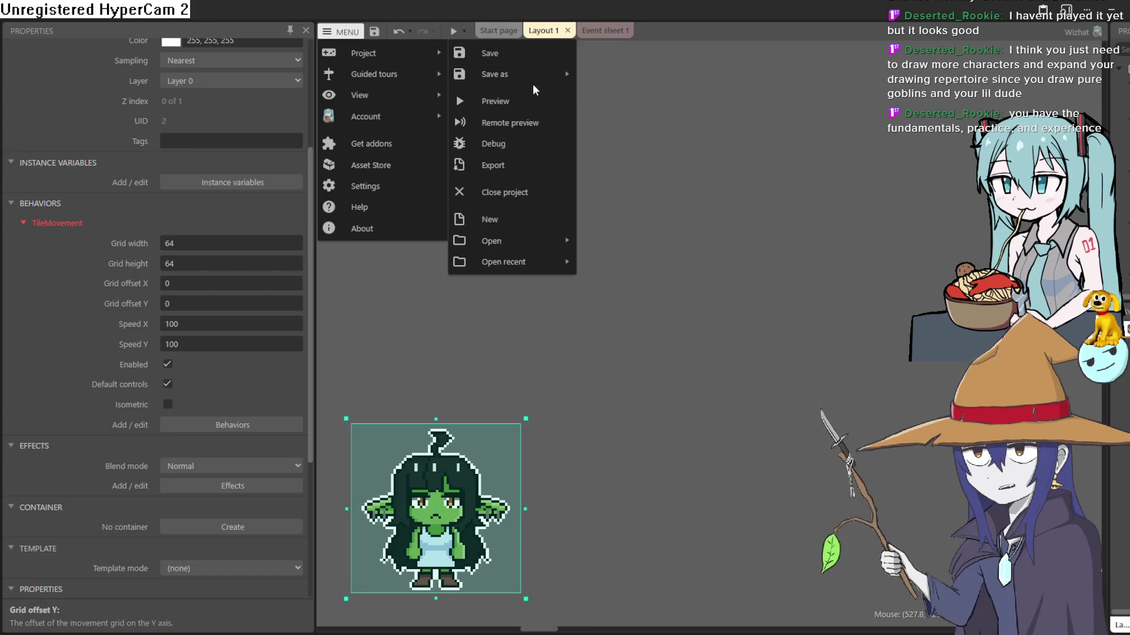
{"action": "mouse_move", "coordinate": [537, 244]}
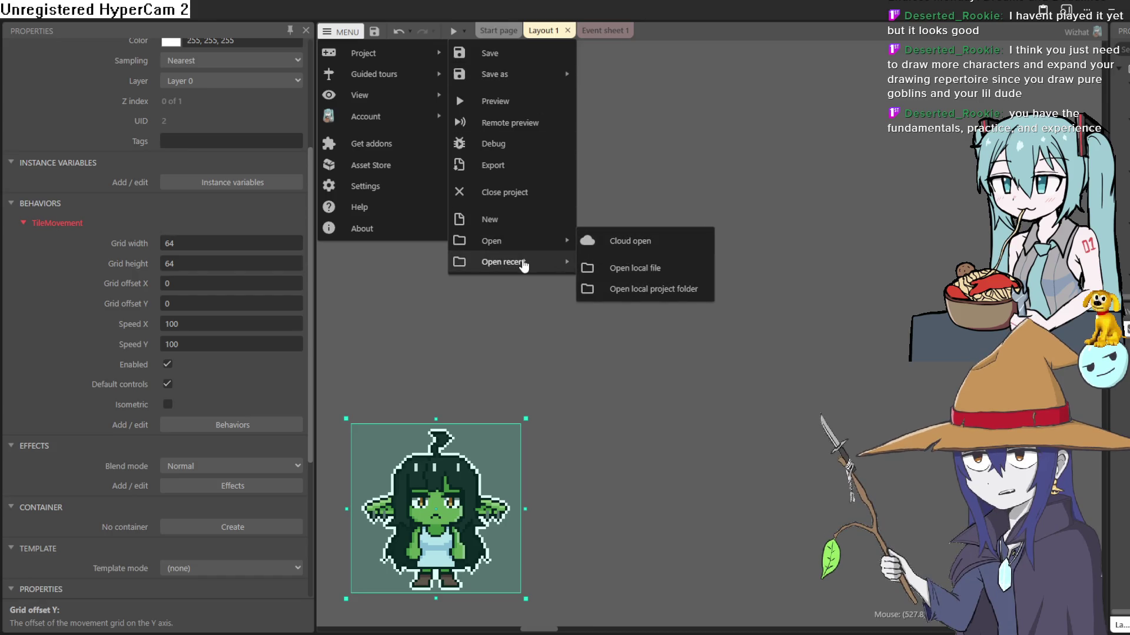
{"action": "mouse_move", "coordinate": [559, 262]}
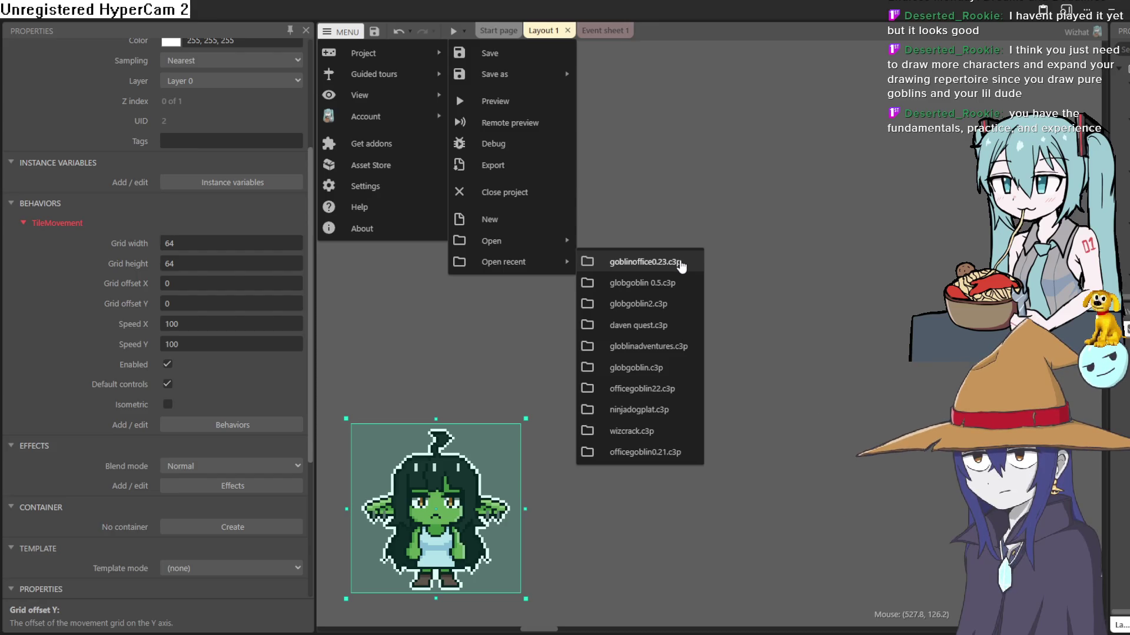
{"action": "left_click", "coordinate": [680, 266]}
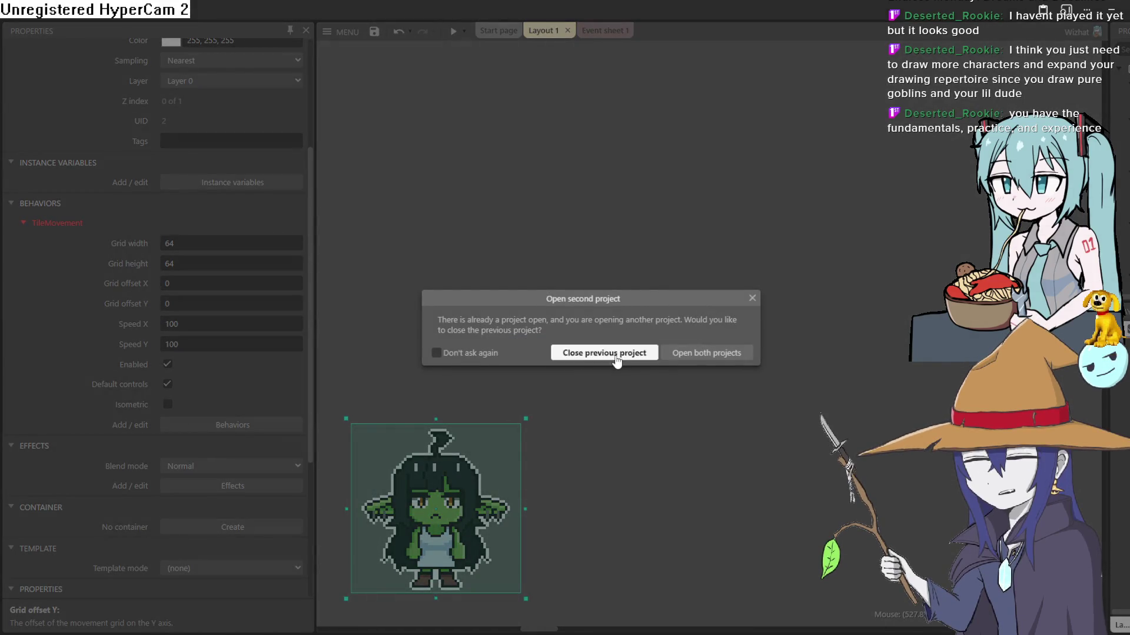
{"action": "left_click", "coordinate": [615, 353]}
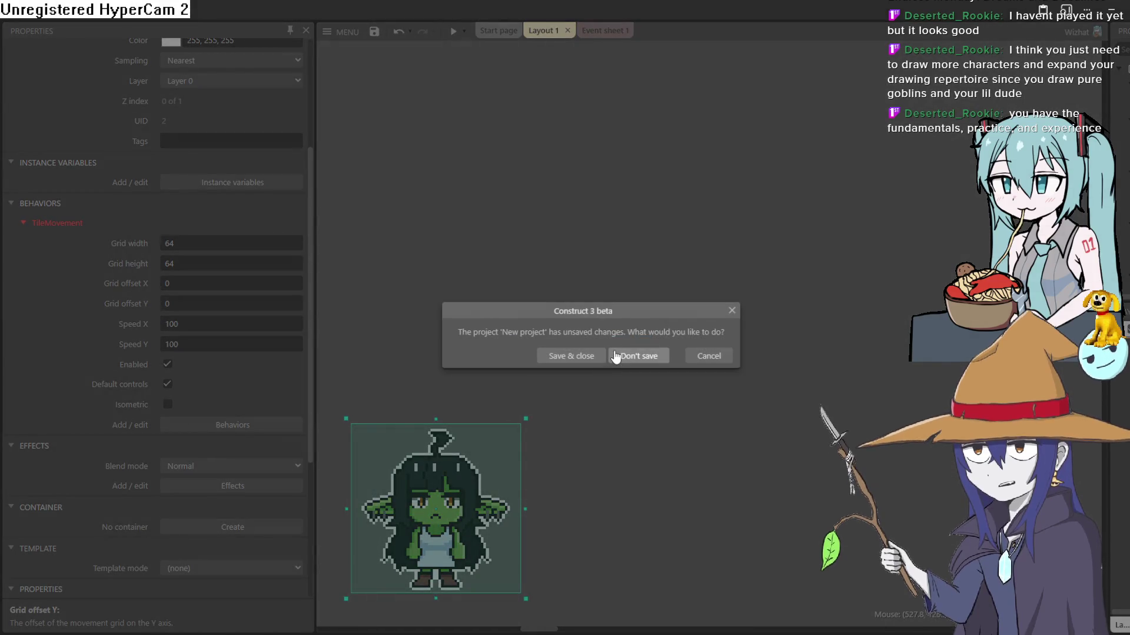
{"action": "left_click", "coordinate": [645, 366]}
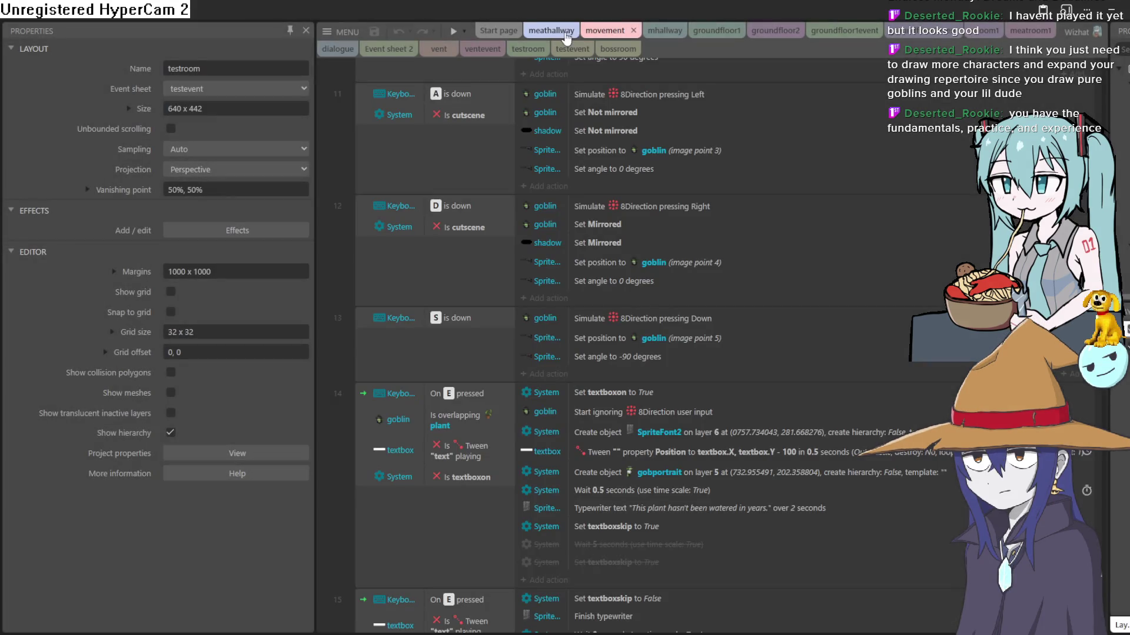
{"action": "left_click", "coordinate": [567, 36]}
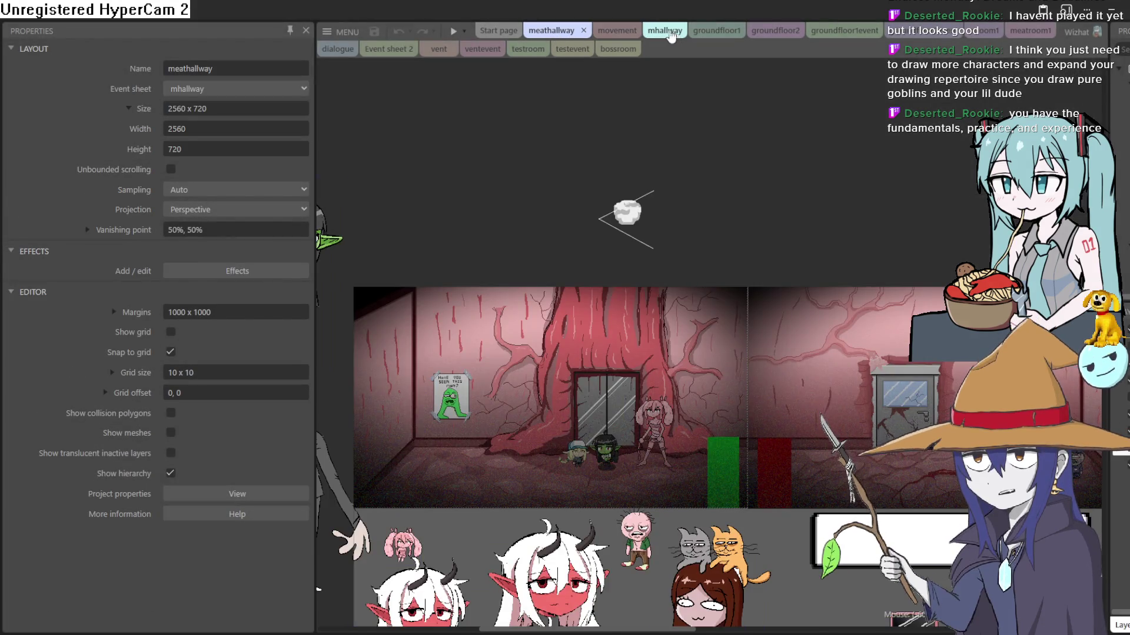
Preview the groundfloor1 layout and walk the goblin out across the hallway and back into the lobby.
{"action": "left_click", "coordinate": [671, 35]}
{"action": "left_click", "coordinate": [705, 30]}
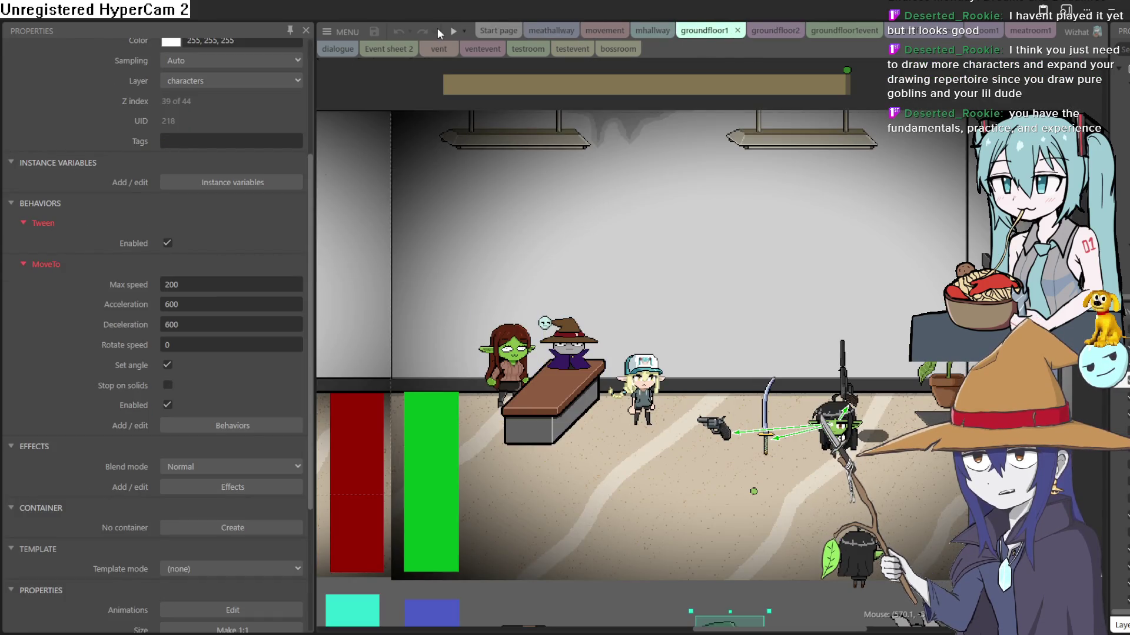
{"action": "left_click", "coordinate": [453, 32]}
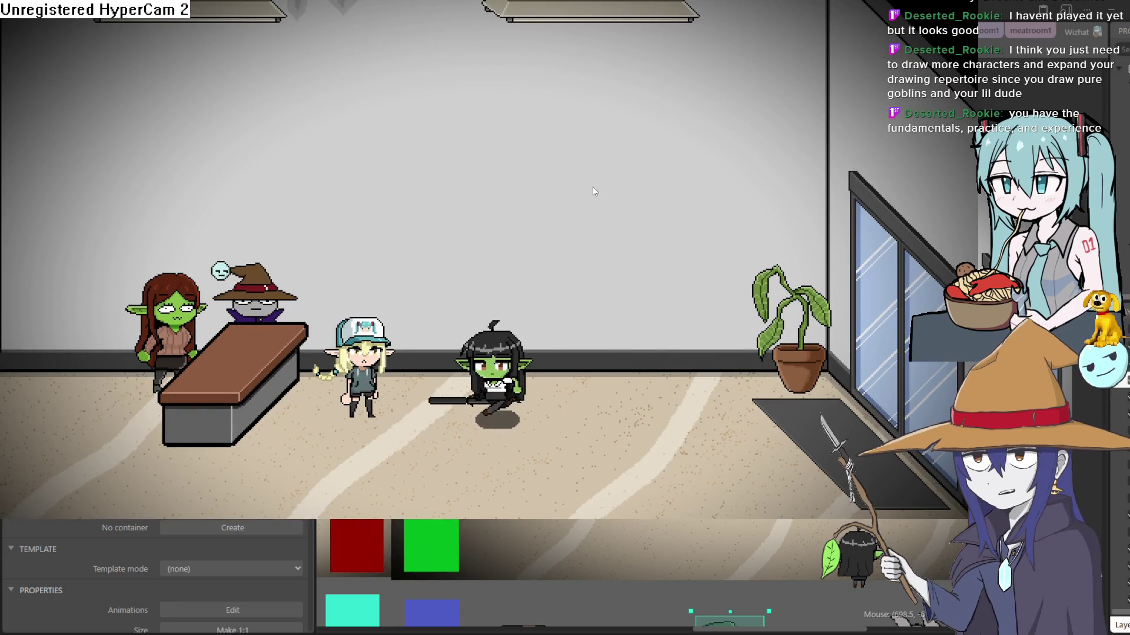
{"action": "key", "text": "Left"}
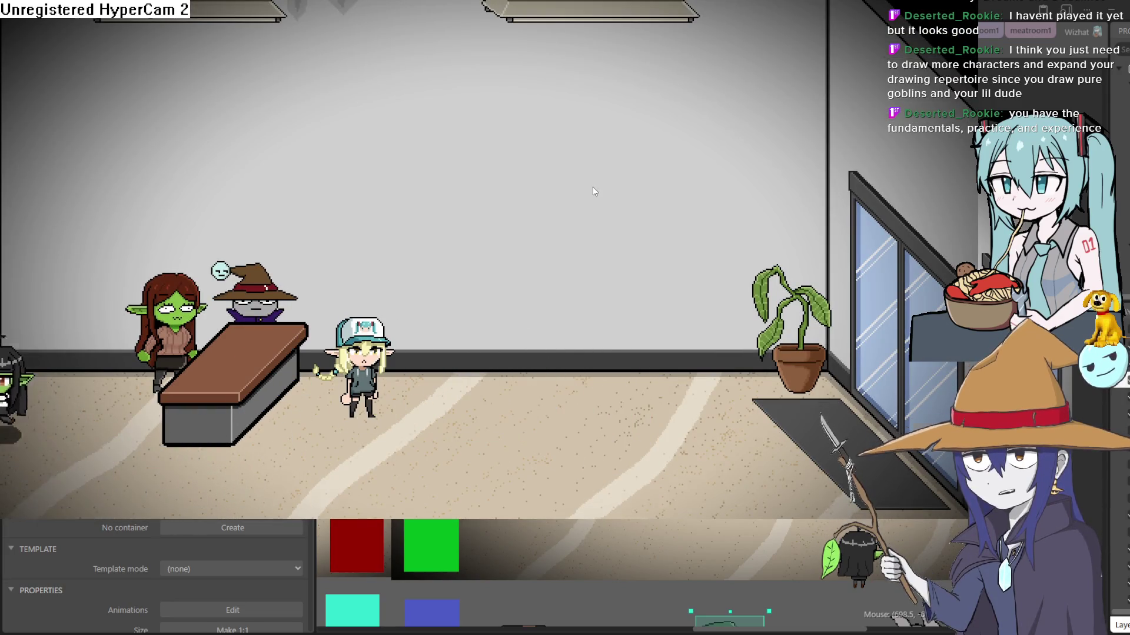
{"action": "key", "text": "Left"}
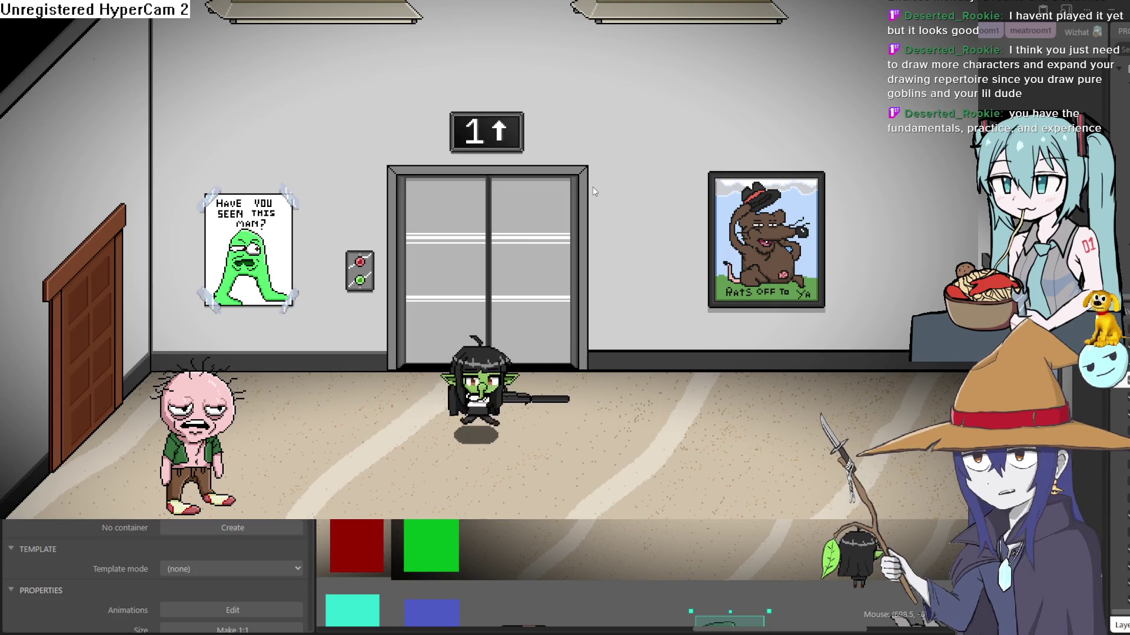
{"action": "key", "text": "Down"}
{"action": "key", "text": "Left"}
{"action": "key", "text": "Right"}
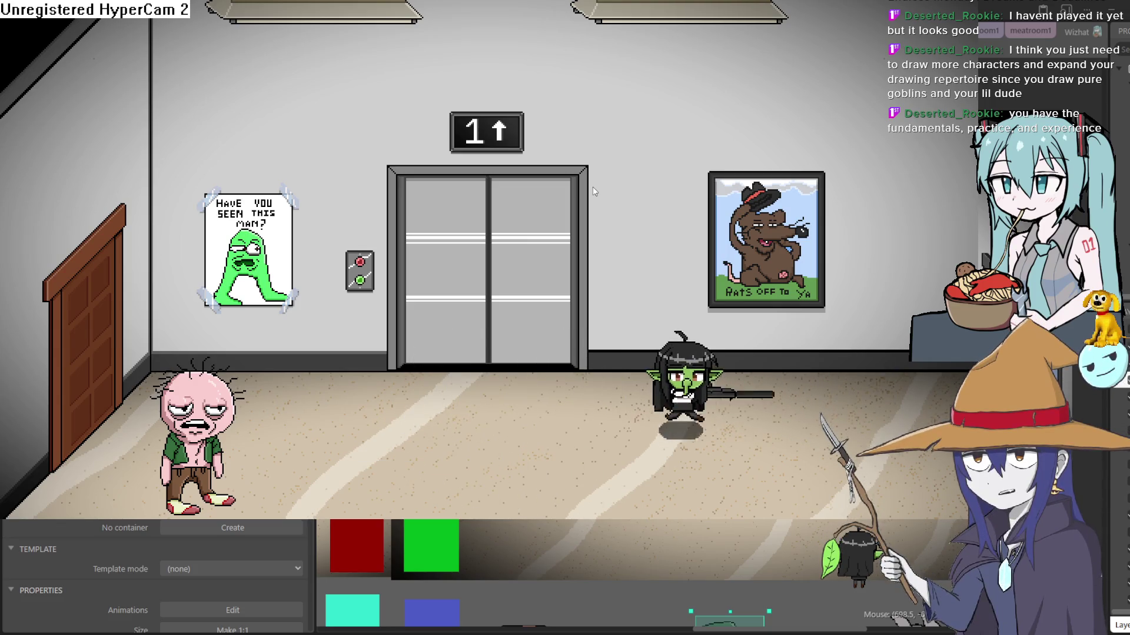
{"action": "key", "text": "Down"}
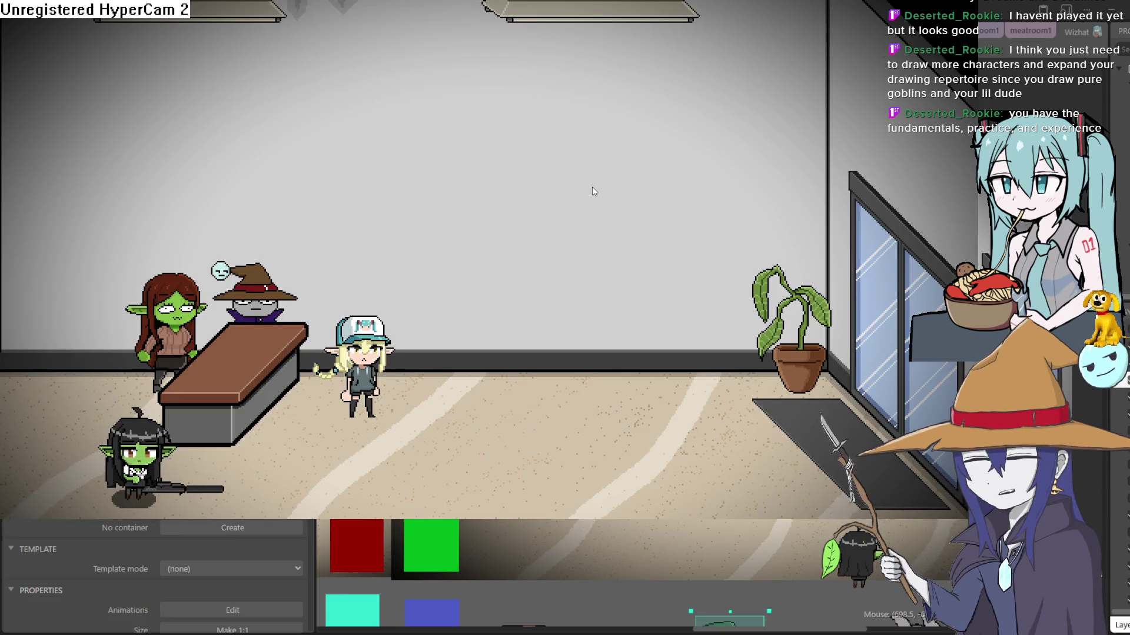
{"action": "key", "text": "Right"}
{"action": "key", "text": "Up"}
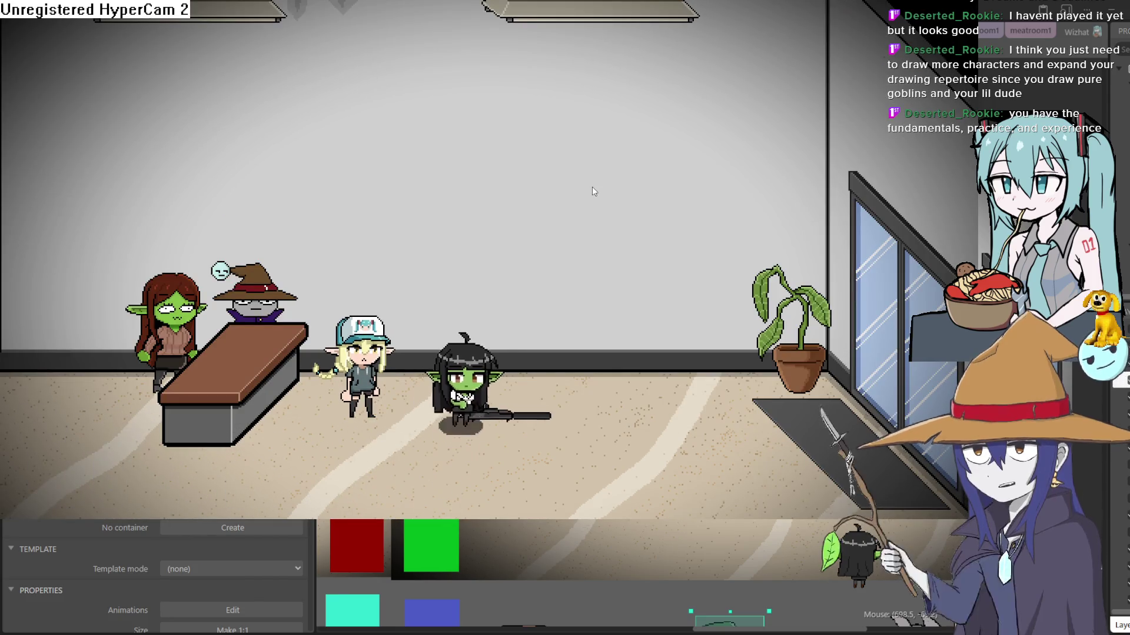
{"action": "key", "text": "Right"}
{"action": "key", "text": "Right"}
Walk the goblin left toward the elevator and other characters, then exit fullscreen and close the preview.
{"action": "key", "text": "Down"}
{"action": "key", "text": "Left"}
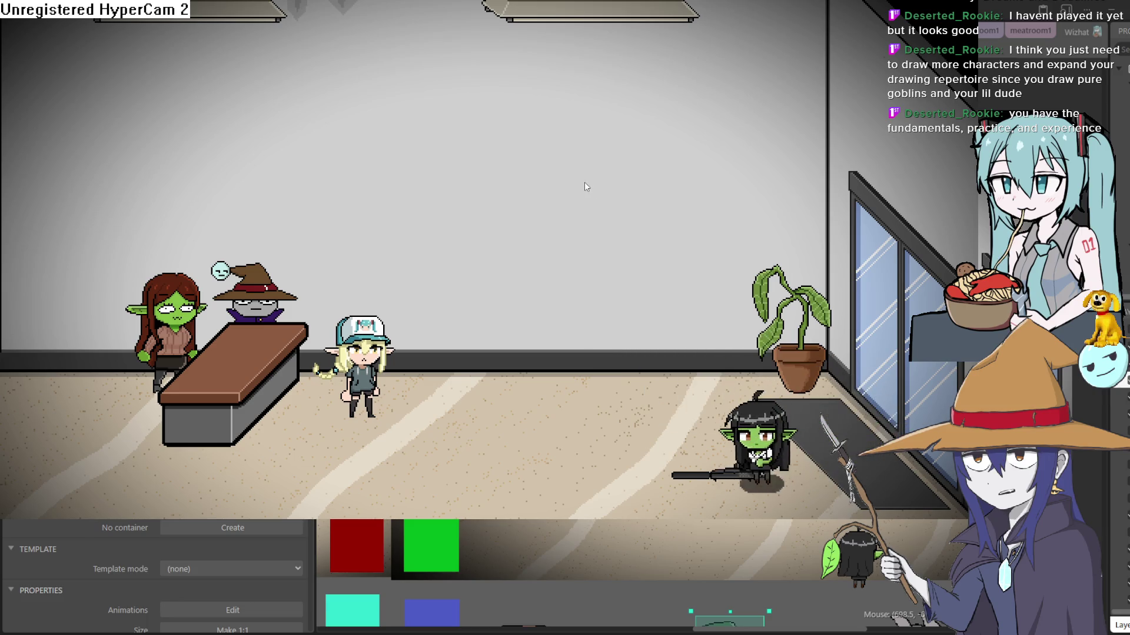
{"action": "key", "text": "Left"}
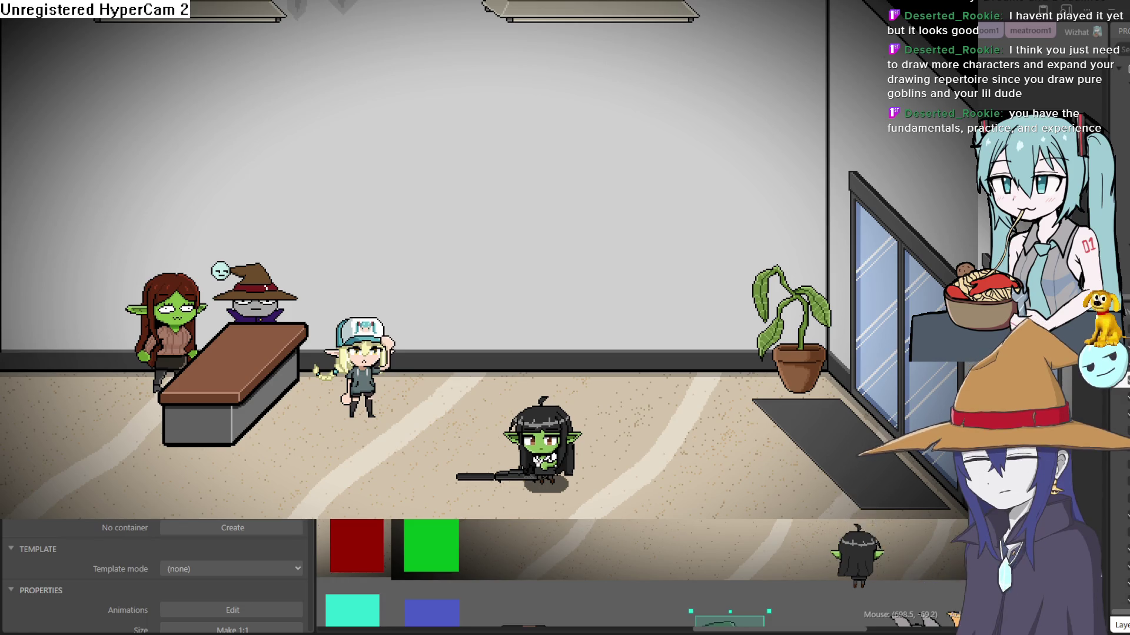
{"action": "key", "text": "Up"}
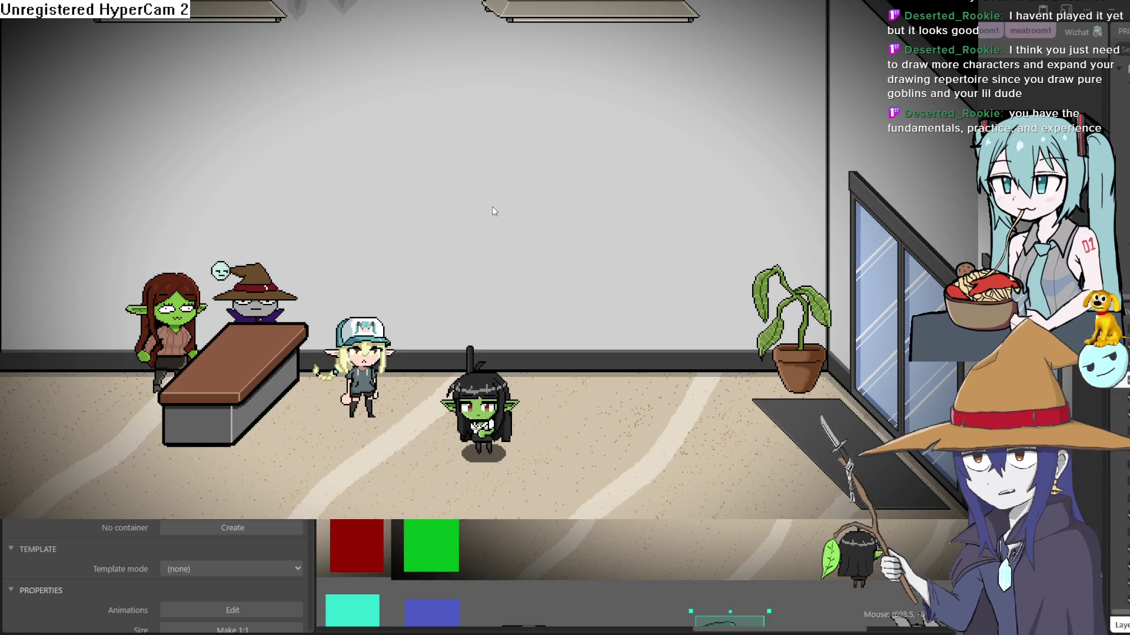
{"action": "key", "text": "Left"}
{"action": "key", "text": "Left"}
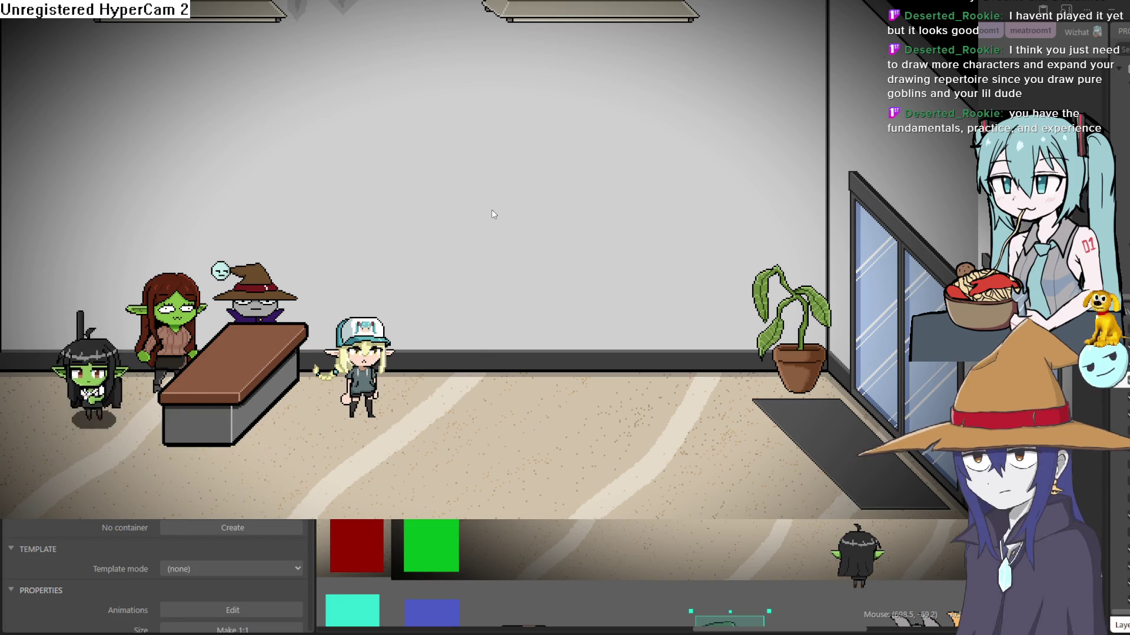
{"action": "key", "text": "Left"}
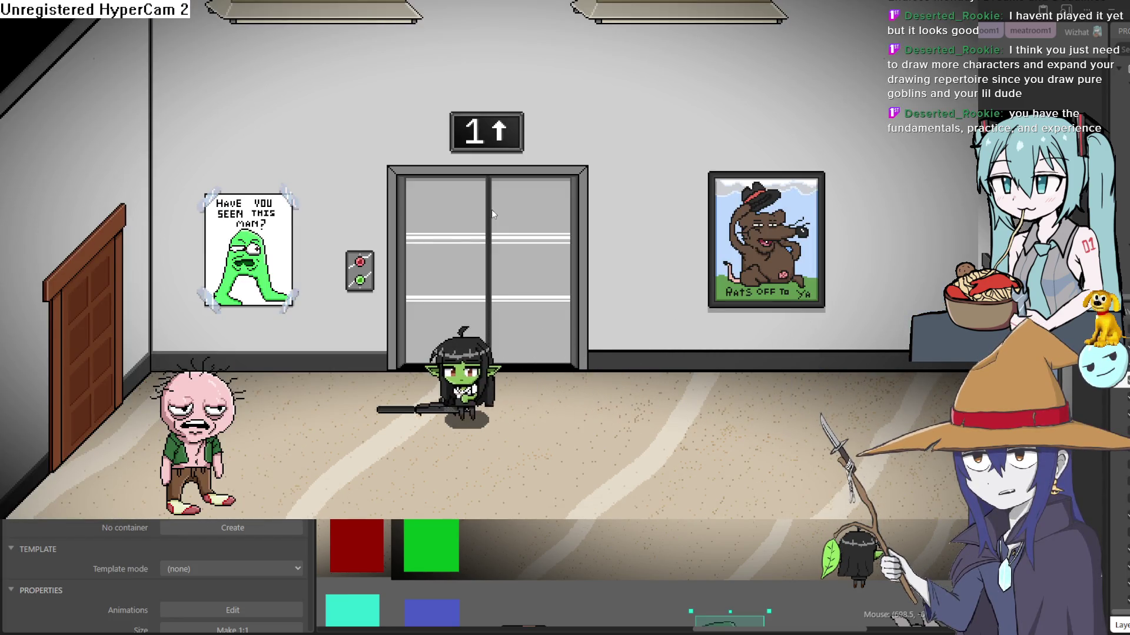
{"action": "key", "text": "Down"}
{"action": "key", "text": "Right"}
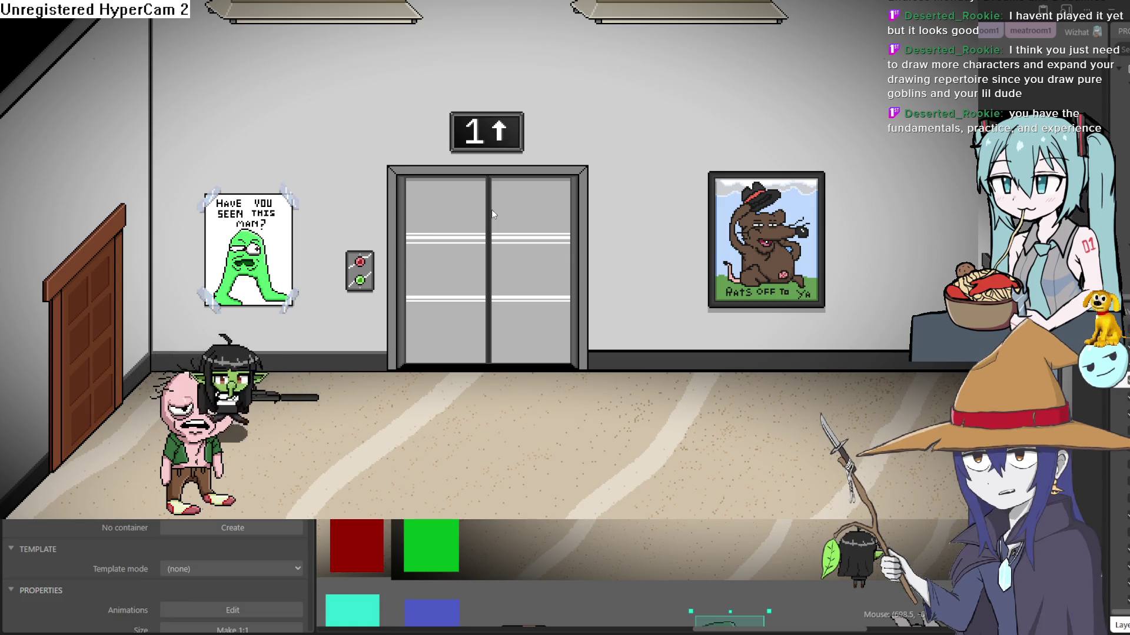
{"action": "key", "text": "Left"}
{"action": "key", "text": "Up"}
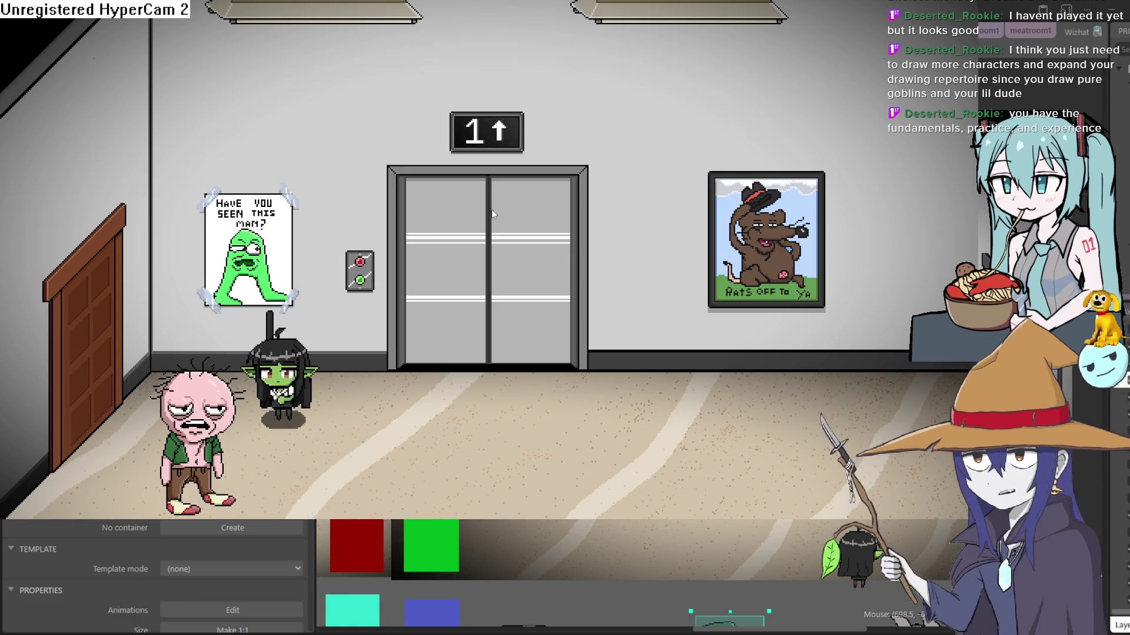
{"action": "key", "text": "Right"}
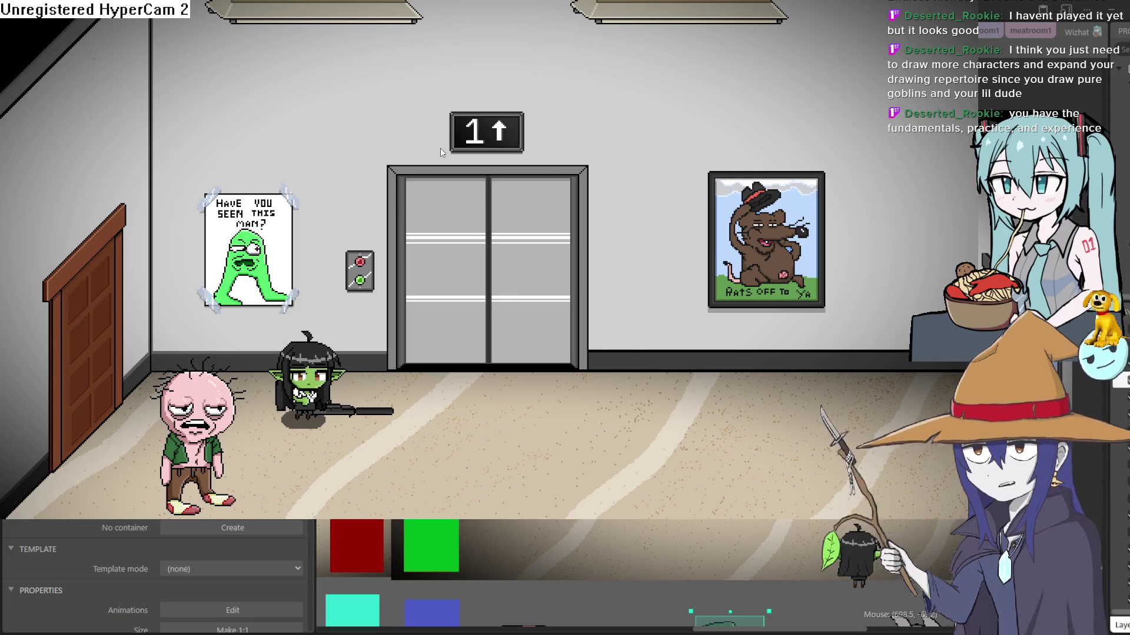
{"action": "key", "text": "Escape"}
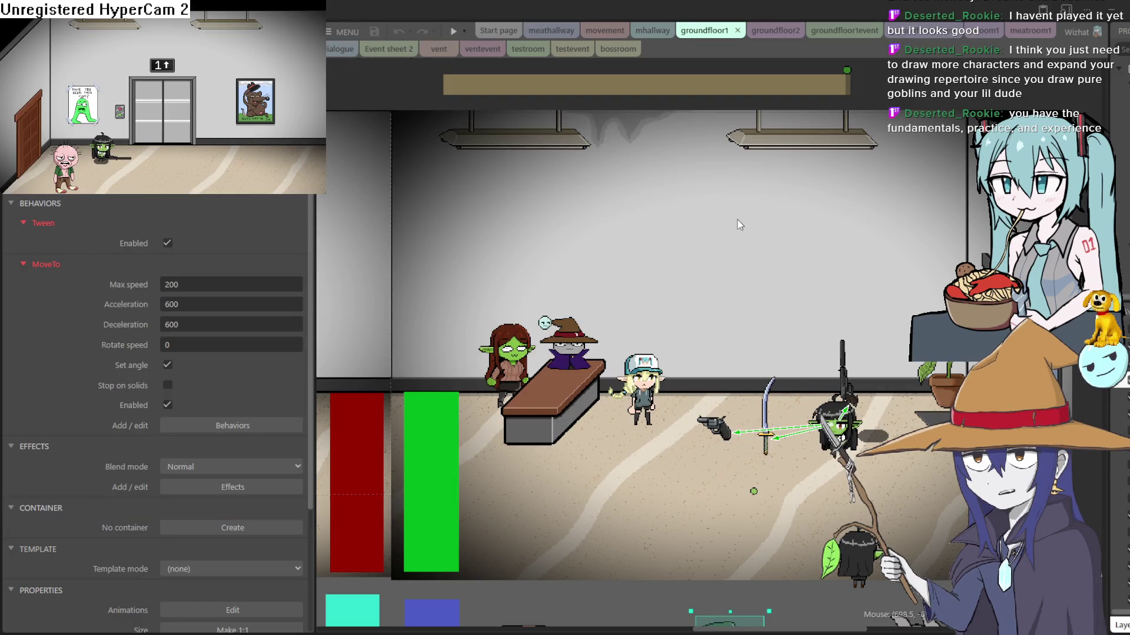
{"action": "left_click", "coordinate": [1066, 35]}
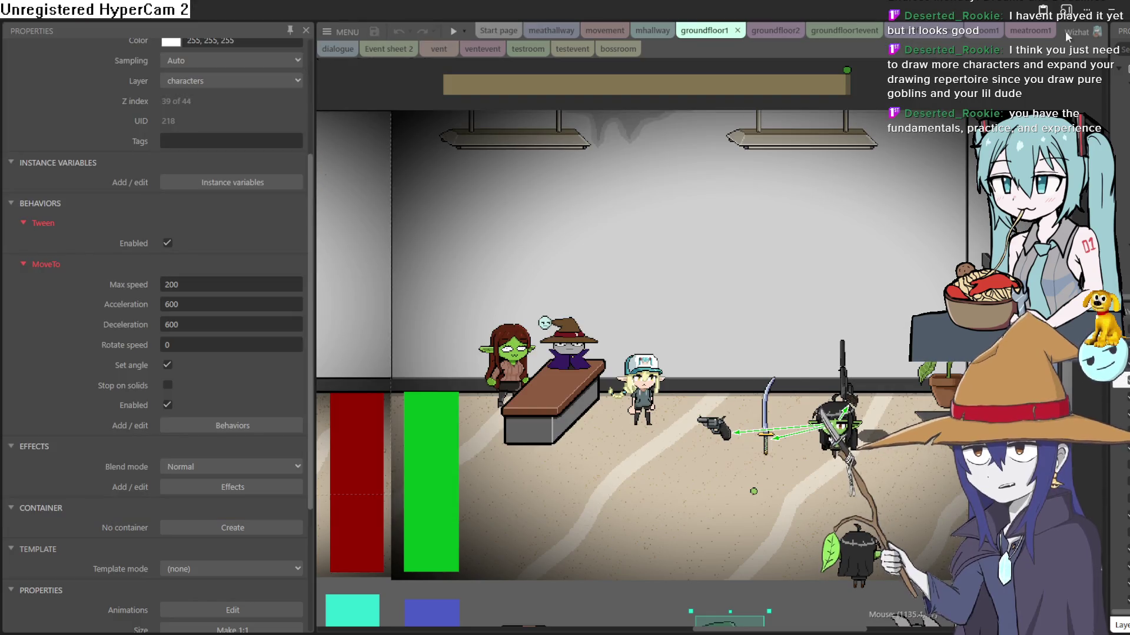
Back in Clip Studio Paint, draw the catgirl's shoulder line and a clawed hand on the cat's arm.
{"action": "key", "text": "alt+Tab"}
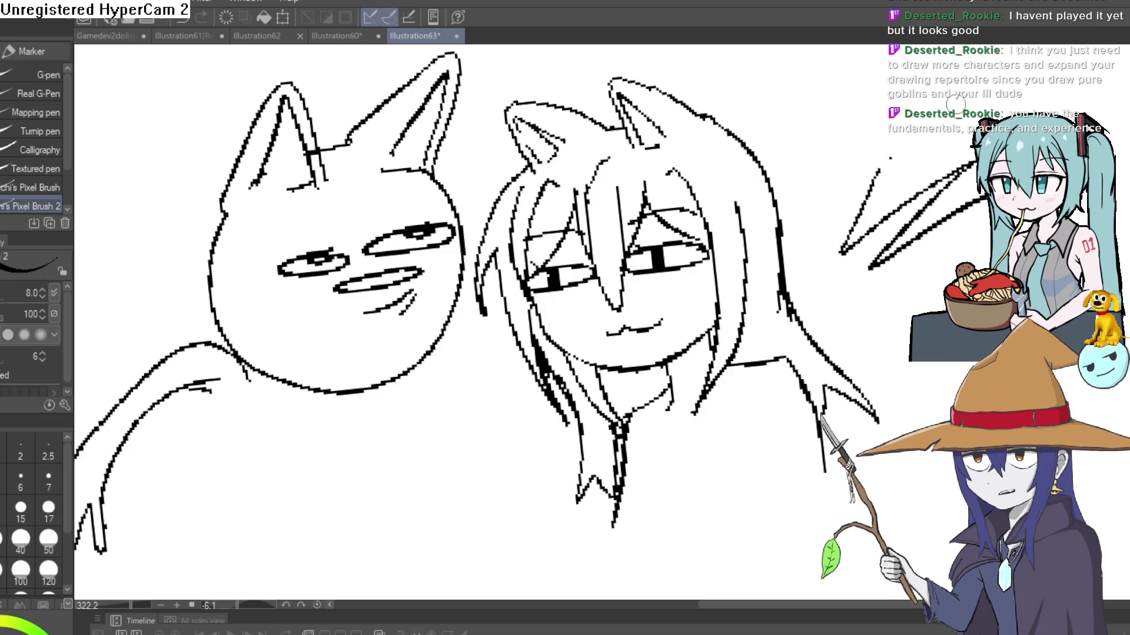
{"action": "scroll", "coordinate": [581, 372], "scroll_direction": "down", "scroll_amount": 5}
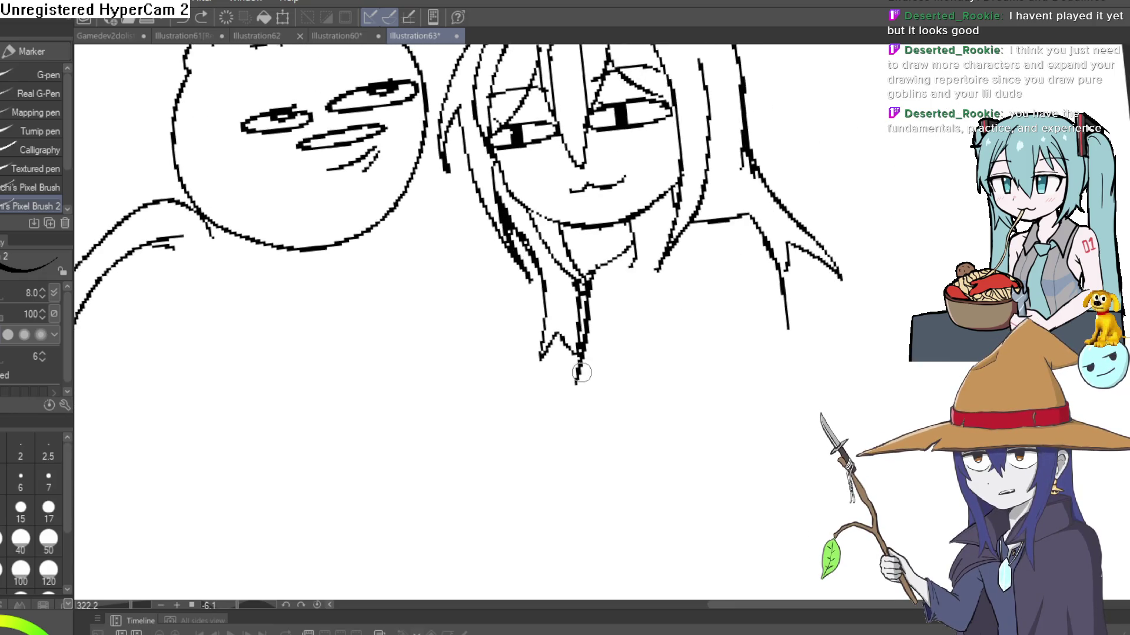
{"action": "left_click_drag", "start_coordinate": [581, 373], "coordinate": [815, 309]}
{"action": "scroll", "coordinate": [800, 329], "scroll_direction": "up", "scroll_amount": 3}
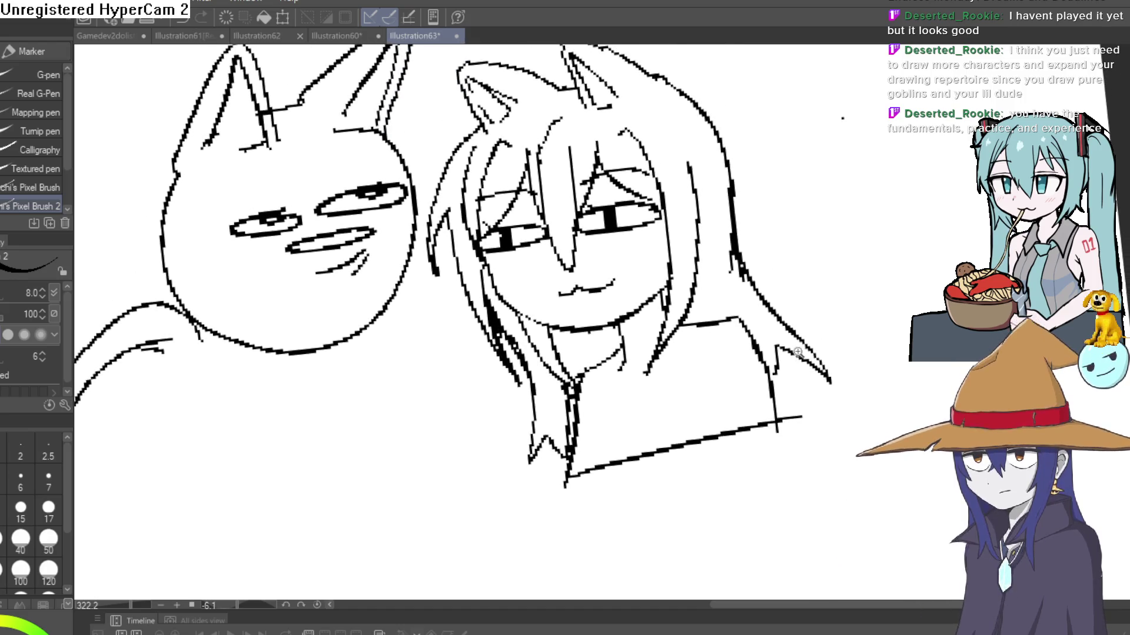
{"action": "scroll", "coordinate": [798, 352], "scroll_direction": "down", "scroll_amount": 4}
{"action": "scroll", "coordinate": [686, 371], "scroll_direction": "up", "scroll_amount": 4}
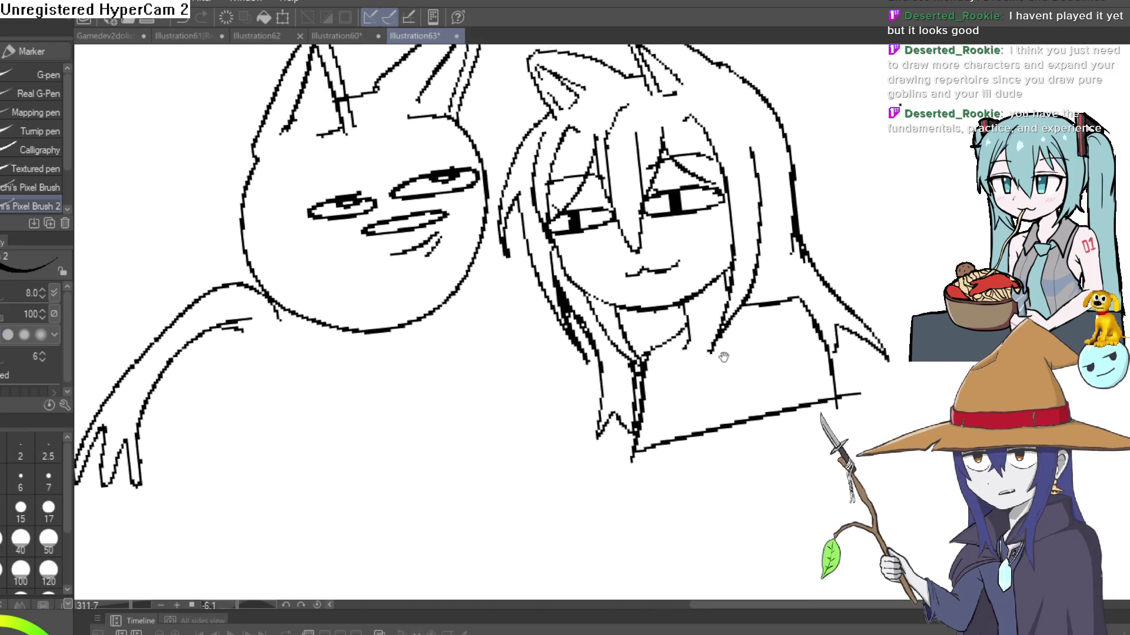
{"action": "mouse_move", "coordinate": [723, 357]}
{"action": "left_mouse_down"}
{"action": "mouse_move", "coordinate": [719, 272]}
{"action": "mouse_move", "coordinate": [715, 320]}
{"action": "left_mouse_up"}
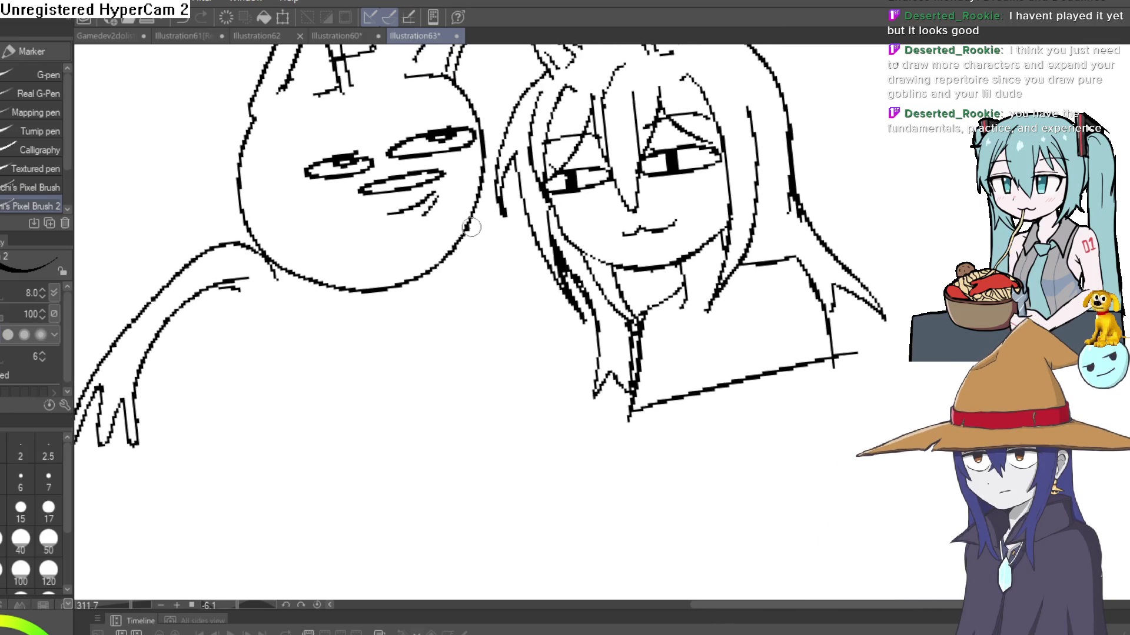
{"action": "mouse_move", "coordinate": [510, 406]}
{"action": "left_mouse_down"}
{"action": "mouse_move", "coordinate": [500, 471]}
{"action": "mouse_move", "coordinate": [476, 448]}
{"action": "mouse_move", "coordinate": [486, 318]}
{"action": "left_mouse_up"}
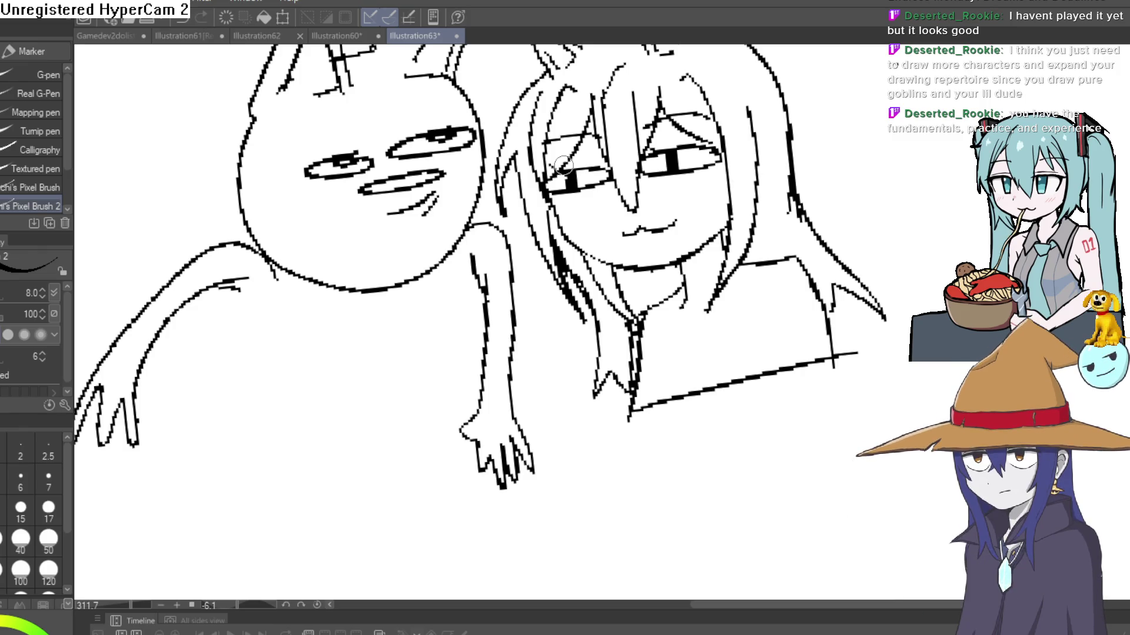
Draw a small round face with two eyes at upper right, then zoom out over the whole sketch.
{"action": "left_click_drag", "start_coordinate": [918, 100], "coordinate": [756, 177]}
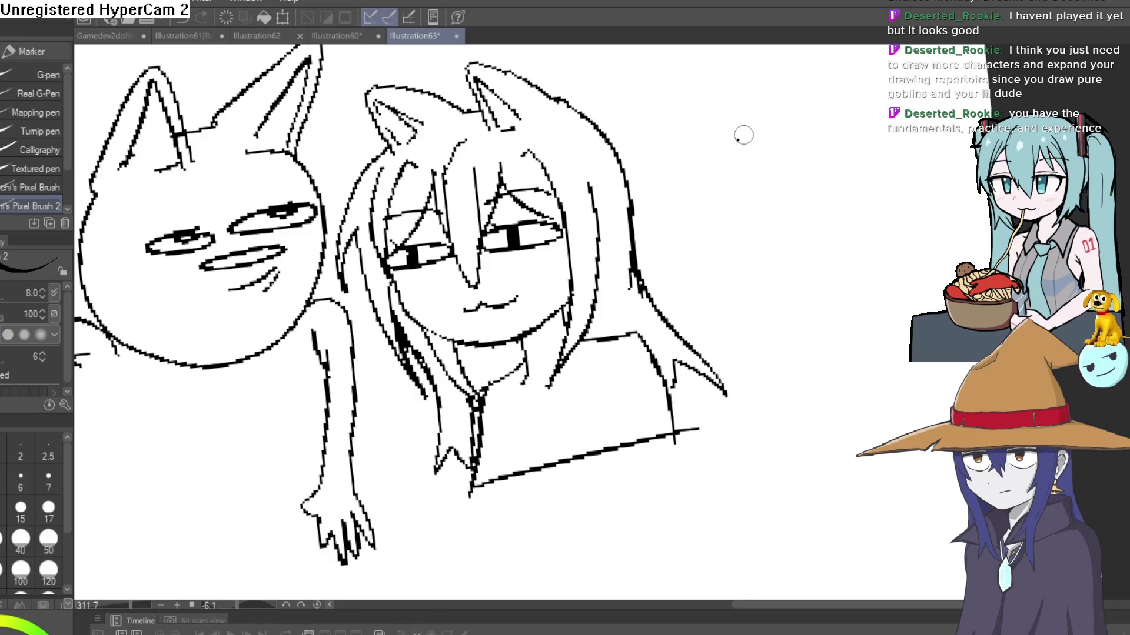
{"action": "mouse_move", "coordinate": [780, 222]}
{"action": "left_mouse_down"}
{"action": "mouse_move", "coordinate": [840, 96]}
{"action": "mouse_move", "coordinate": [730, 136]}
{"action": "mouse_move", "coordinate": [795, 140]}
{"action": "mouse_move", "coordinate": [760, 153]}
{"action": "mouse_move", "coordinate": [850, 113]}
{"action": "left_mouse_up"}
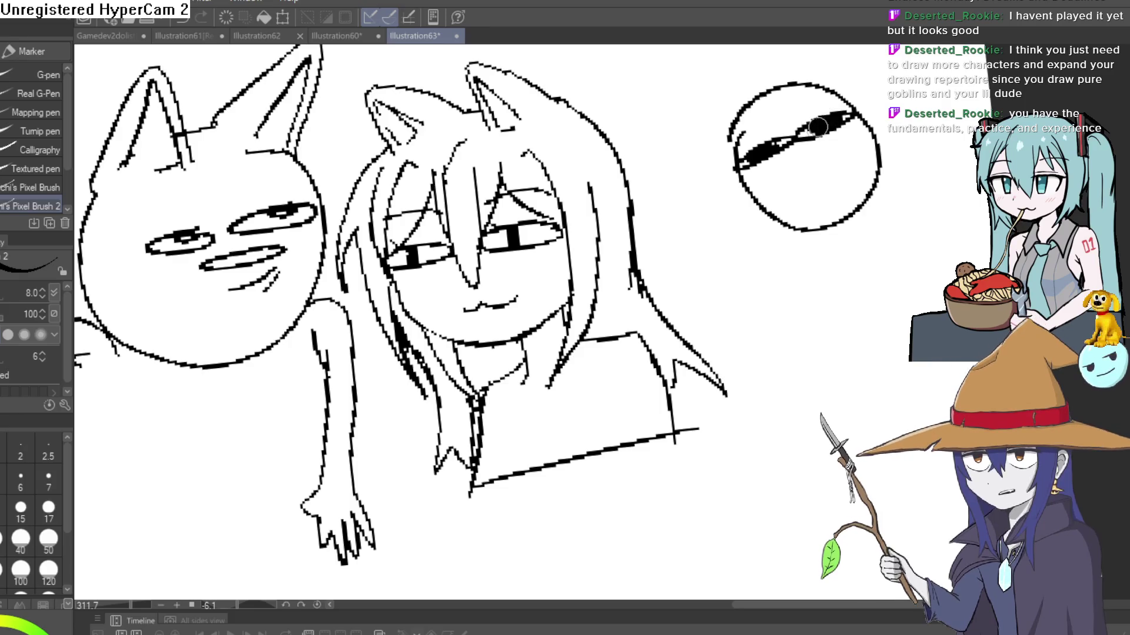
{"action": "mouse_move", "coordinate": [765, 172]}
{"action": "left_mouse_down"}
{"action": "mouse_move", "coordinate": [864, 145]}
{"action": "mouse_move", "coordinate": [859, 154]}
{"action": "left_mouse_up"}
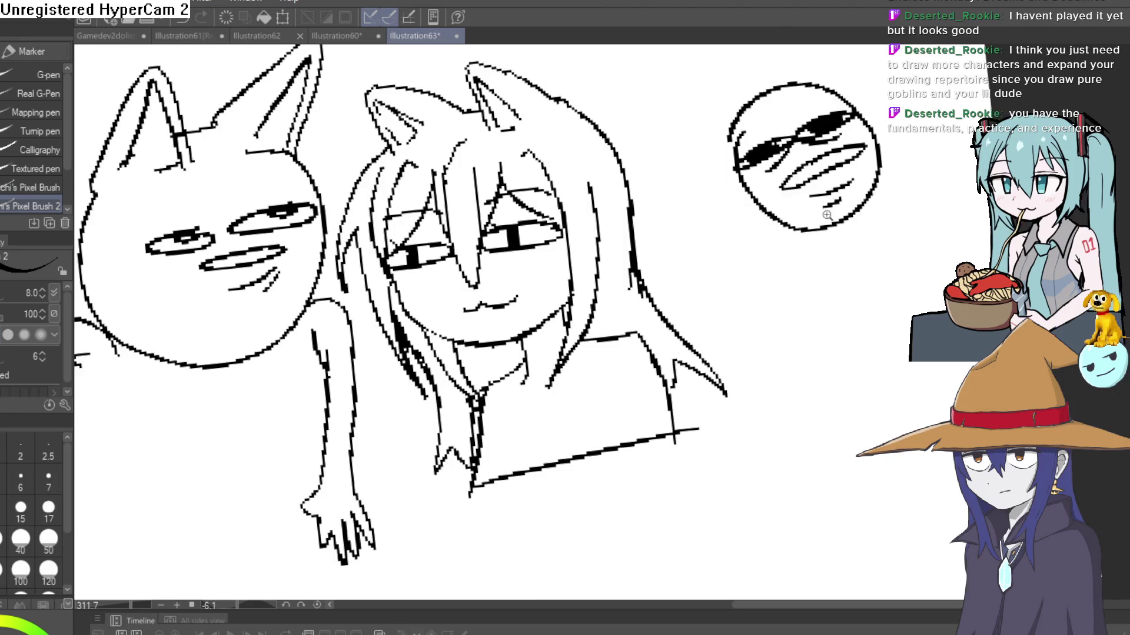
{"action": "scroll", "coordinate": [826, 215], "scroll_direction": "down", "scroll_amount": 3}
{"action": "mouse_move", "coordinate": [771, 222]}
{"action": "left_mouse_down"}
{"action": "mouse_move", "coordinate": [806, 260]}
{"action": "mouse_move", "coordinate": [789, 206]}
{"action": "mouse_move", "coordinate": [752, 201]}
{"action": "mouse_move", "coordinate": [907, 245]}
{"action": "mouse_move", "coordinate": [921, 183]}
{"action": "mouse_move", "coordinate": [971, 172]}
{"action": "mouse_move", "coordinate": [913, 177]}
{"action": "mouse_move", "coordinate": [827, 238]}
{"action": "left_mouse_up"}
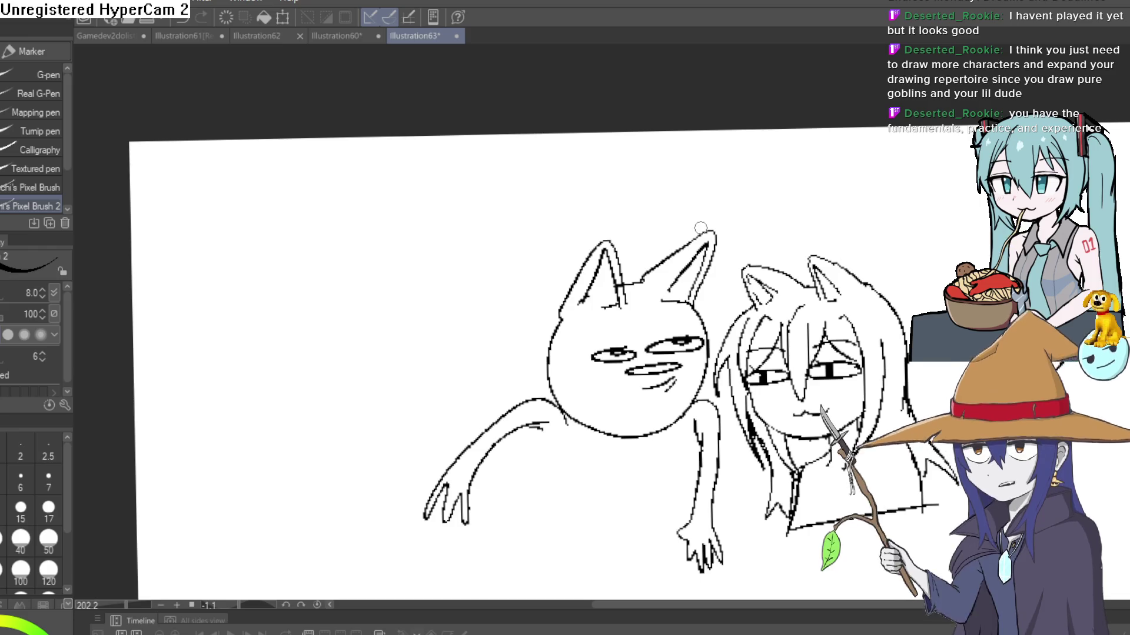
Draw a large round head outline with a jaw line in the open space left of the cat.
{"action": "mouse_move", "coordinate": [304, 362]}
{"action": "left_mouse_down"}
{"action": "mouse_move", "coordinate": [351, 156]}
{"action": "mouse_move", "coordinate": [436, 262]}
{"action": "mouse_move", "coordinate": [363, 327]}
{"action": "left_mouse_up"}
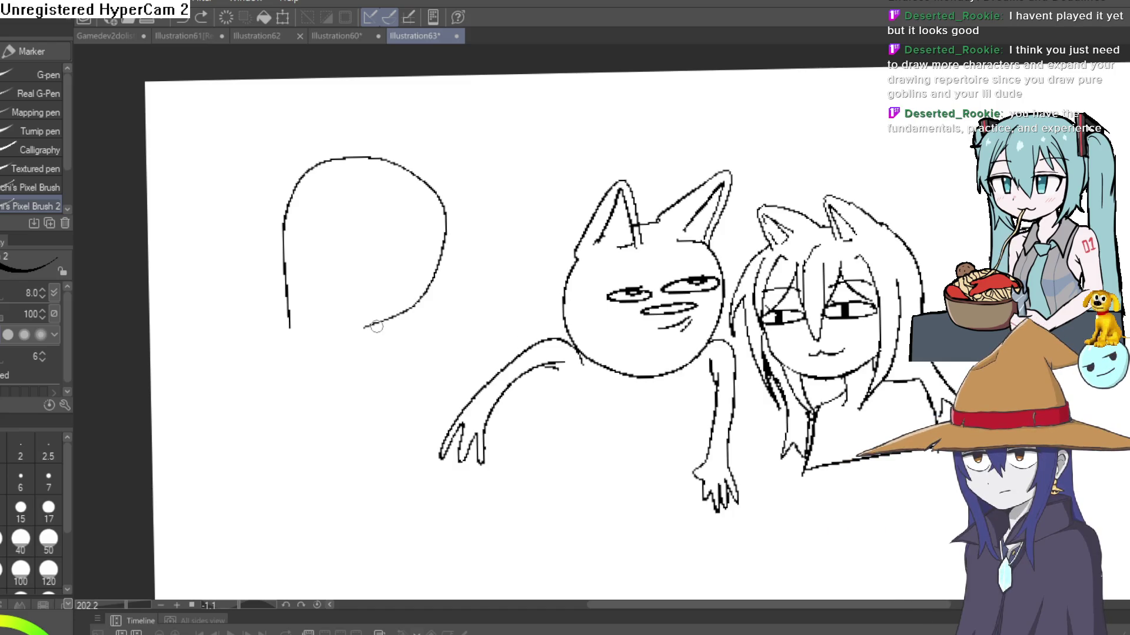
{"action": "left_click_drag", "start_coordinate": [379, 323], "coordinate": [326, 348]}
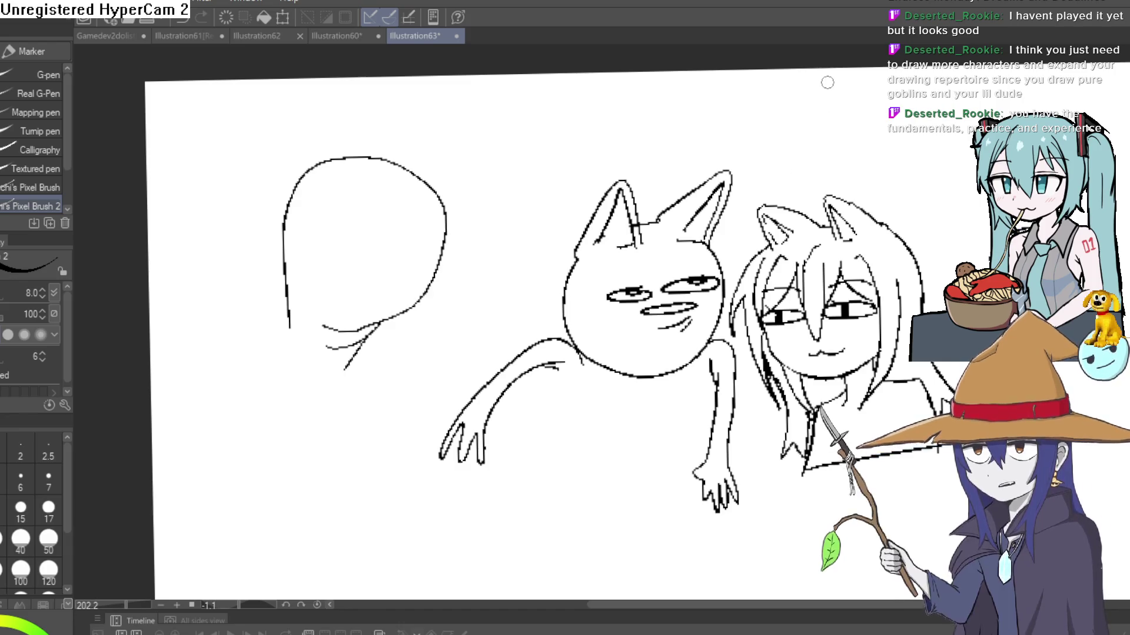
{"action": "scroll", "coordinate": [548, 243], "scroll_direction": "up", "scroll_amount": 5}
{"action": "mouse_move", "coordinate": [548, 243]}
{"action": "left_mouse_down"}
{"action": "mouse_move", "coordinate": [515, 230]}
{"action": "mouse_move", "coordinate": [634, 68]}
{"action": "mouse_move", "coordinate": [638, 185]}
{"action": "left_mouse_up"}
Draw smug half-lidded eyes and a smirking mouth inside the left head.
{"action": "scroll", "coordinate": [638, 185], "scroll_direction": "down", "scroll_amount": 2}
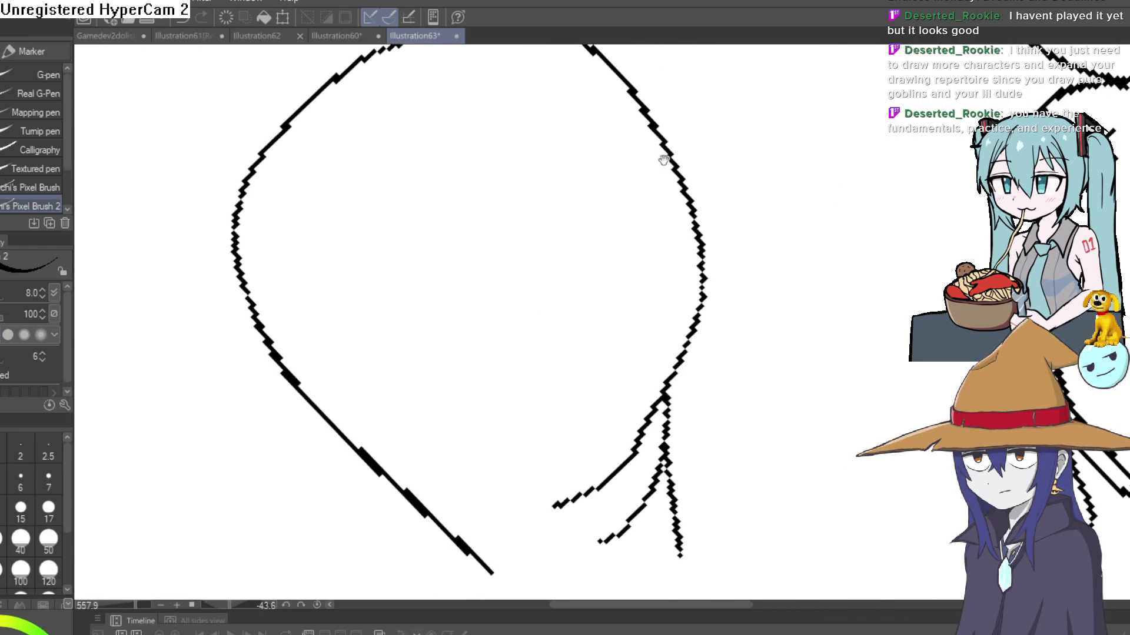
{"action": "mouse_move", "coordinate": [592, 113]}
{"action": "left_mouse_down"}
{"action": "mouse_move", "coordinate": [435, 290]}
{"action": "mouse_move", "coordinate": [568, 187]}
{"action": "mouse_move", "coordinate": [605, 184]}
{"action": "mouse_move", "coordinate": [570, 199]}
{"action": "mouse_move", "coordinate": [483, 288]}
{"action": "left_mouse_up"}
{"action": "scroll", "coordinate": [553, 206], "scroll_direction": "left", "scroll_amount": 2}
{"action": "mouse_move", "coordinate": [680, 154]}
{"action": "left_mouse_down"}
{"action": "mouse_move", "coordinate": [683, 186]}
{"action": "mouse_move", "coordinate": [598, 294]}
{"action": "left_mouse_up"}
{"action": "scroll", "coordinate": [684, 219], "scroll_direction": "down", "scroll_amount": 5}
{"action": "mouse_move", "coordinate": [684, 219]}
{"action": "left_mouse_down"}
{"action": "mouse_move", "coordinate": [812, 284]}
{"action": "mouse_move", "coordinate": [654, 225]}
{"action": "left_mouse_up"}
{"action": "scroll", "coordinate": [654, 225], "scroll_direction": "up", "scroll_amount": 4}
{"action": "scroll", "coordinate": [592, 260], "scroll_direction": "down", "scroll_amount": 2}
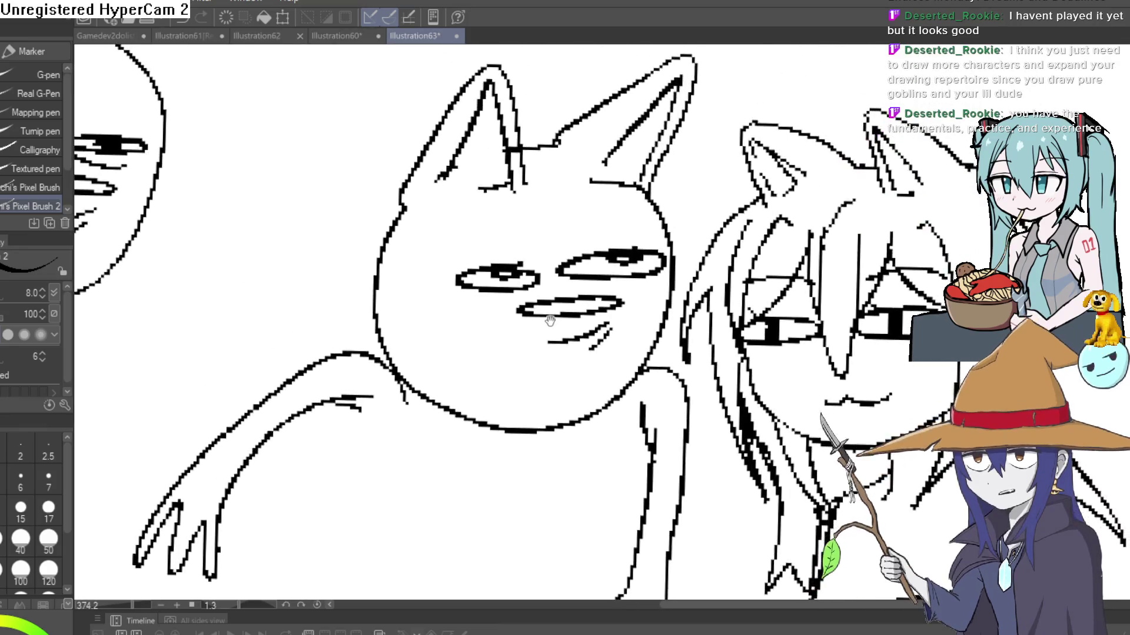
{"action": "scroll", "coordinate": [529, 316], "scroll_direction": "up", "scroll_amount": 3}
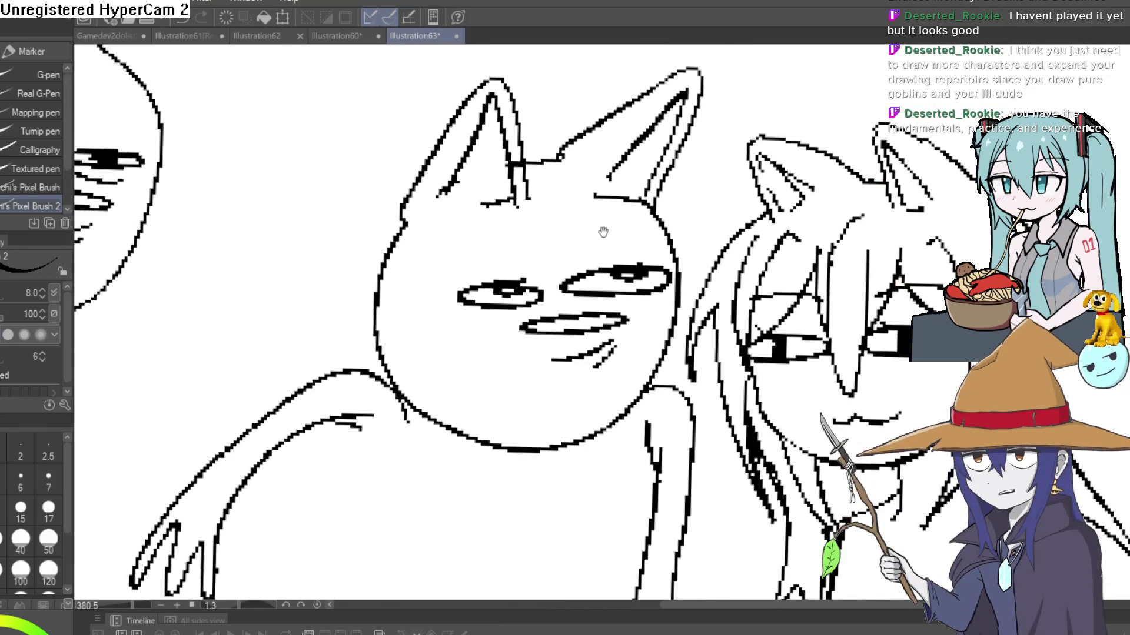
Undo the stray stroke and draw the cat's long arm reaching down-left.
{"action": "mouse_move", "coordinate": [565, 240]}
{"action": "left_mouse_down"}
{"action": "mouse_move", "coordinate": [604, 212]}
{"action": "mouse_move", "coordinate": [524, 96]}
{"action": "left_mouse_up"}
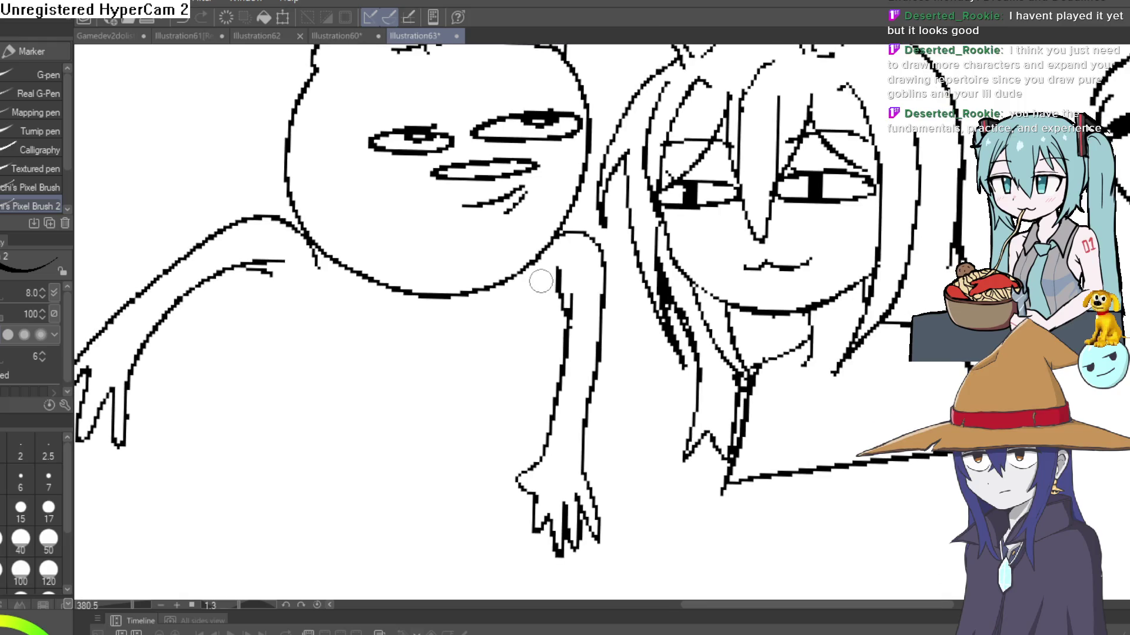
{"action": "key", "text": "ctrl+z"}
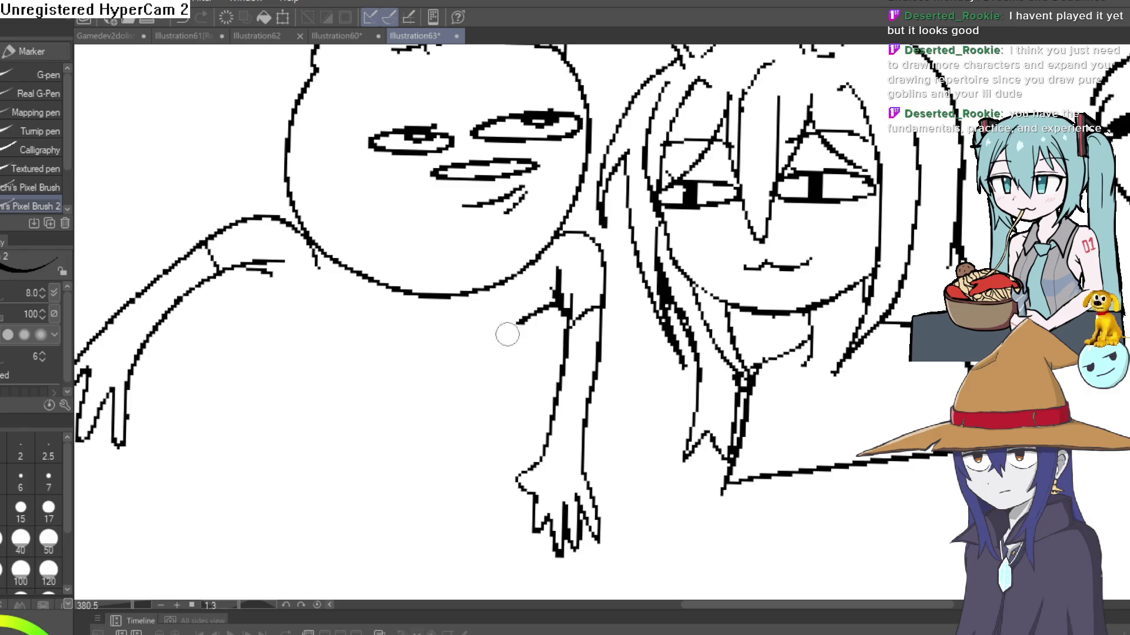
{"action": "left_click_drag", "start_coordinate": [507, 334], "coordinate": [379, 466]}
{"action": "left_click_drag", "start_coordinate": [285, 393], "coordinate": [193, 551]}
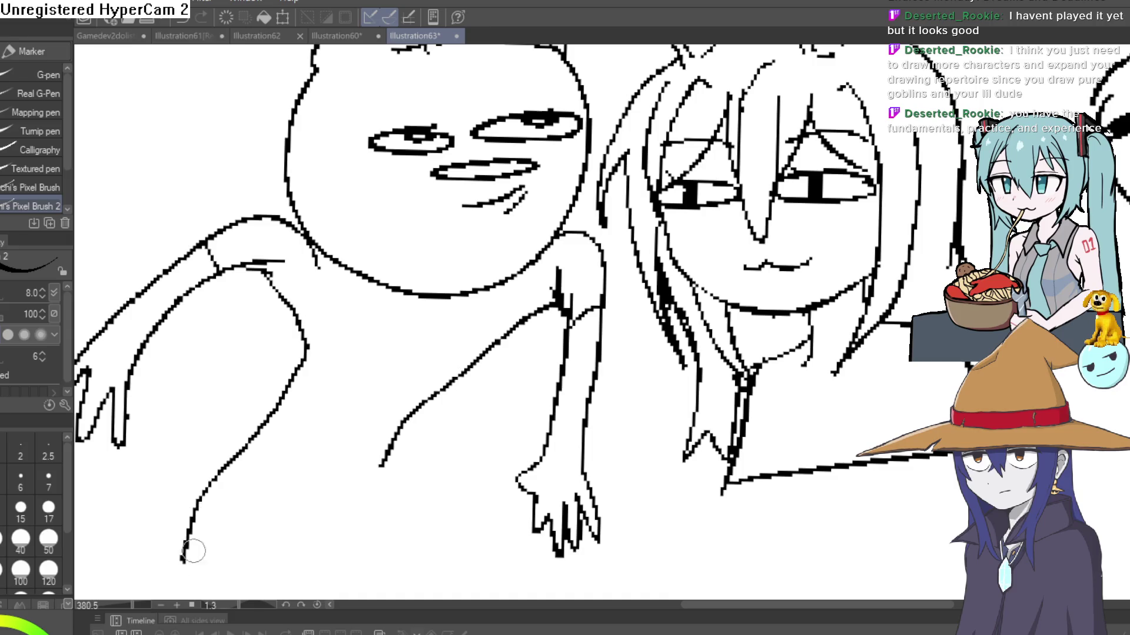
{"action": "scroll", "coordinate": [446, 305], "scroll_direction": "down", "scroll_amount": 3}
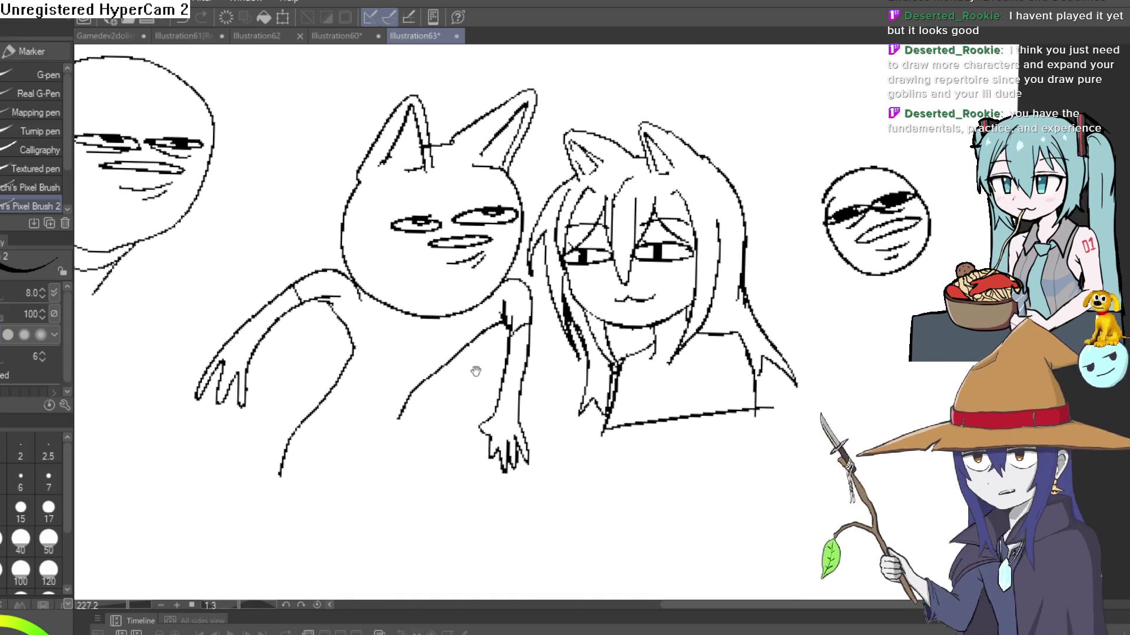
{"action": "scroll", "coordinate": [435, 403], "scroll_direction": "down", "scroll_amount": 2}
{"action": "mouse_move", "coordinate": [435, 403]}
{"action": "left_mouse_down"}
{"action": "mouse_move", "coordinate": [537, 337]}
{"action": "mouse_move", "coordinate": [559, 344]}
{"action": "mouse_move", "coordinate": [624, 218]}
{"action": "mouse_move", "coordinate": [684, 207]}
{"action": "left_mouse_up"}
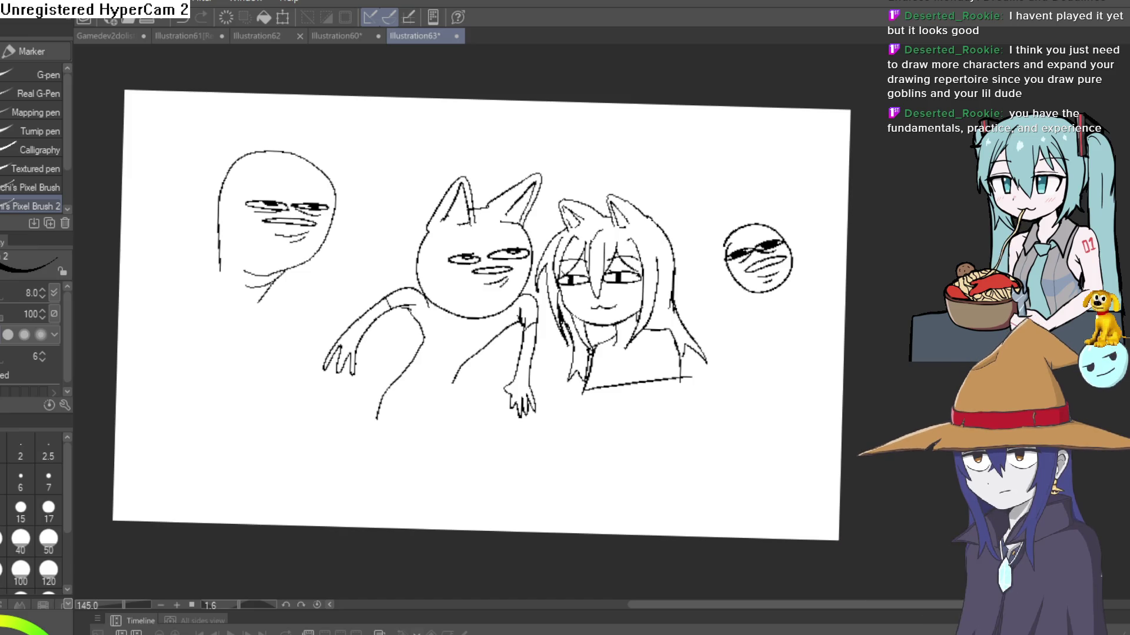
Switch to the Illustration60 goblin girl document.
{"action": "left_click", "coordinate": [325, 38]}
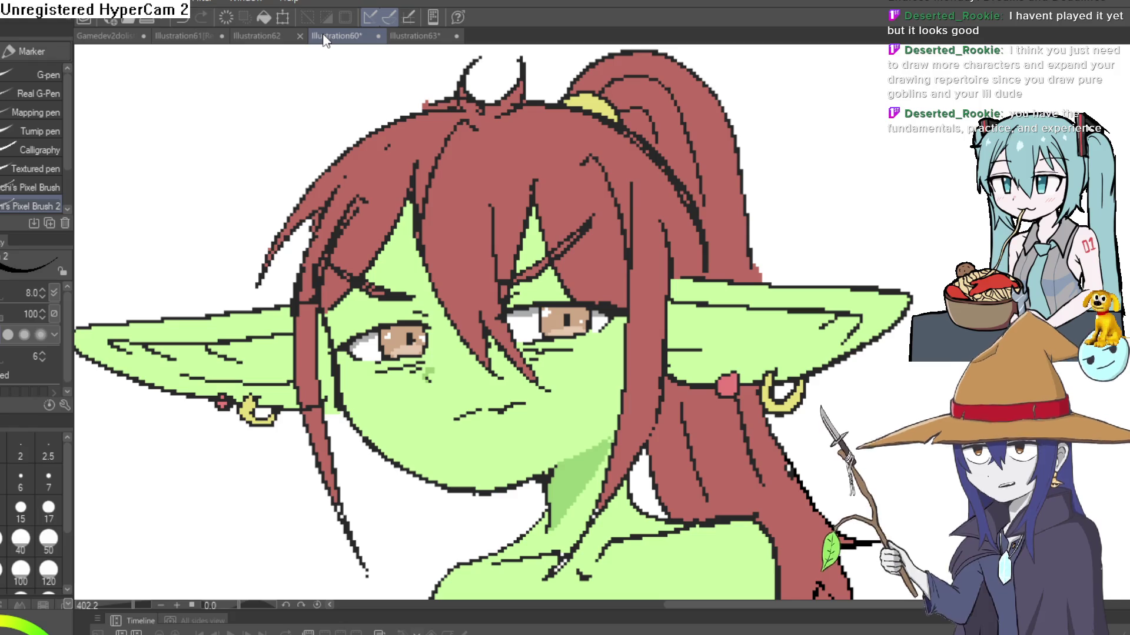
{"action": "left_click", "coordinate": [326, 38]}
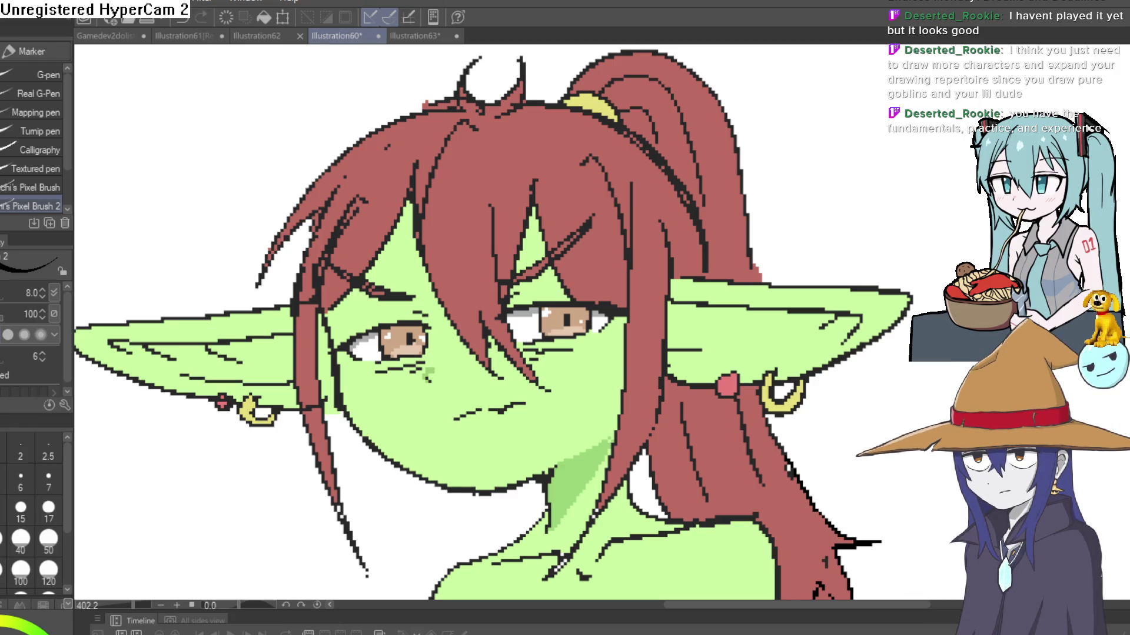
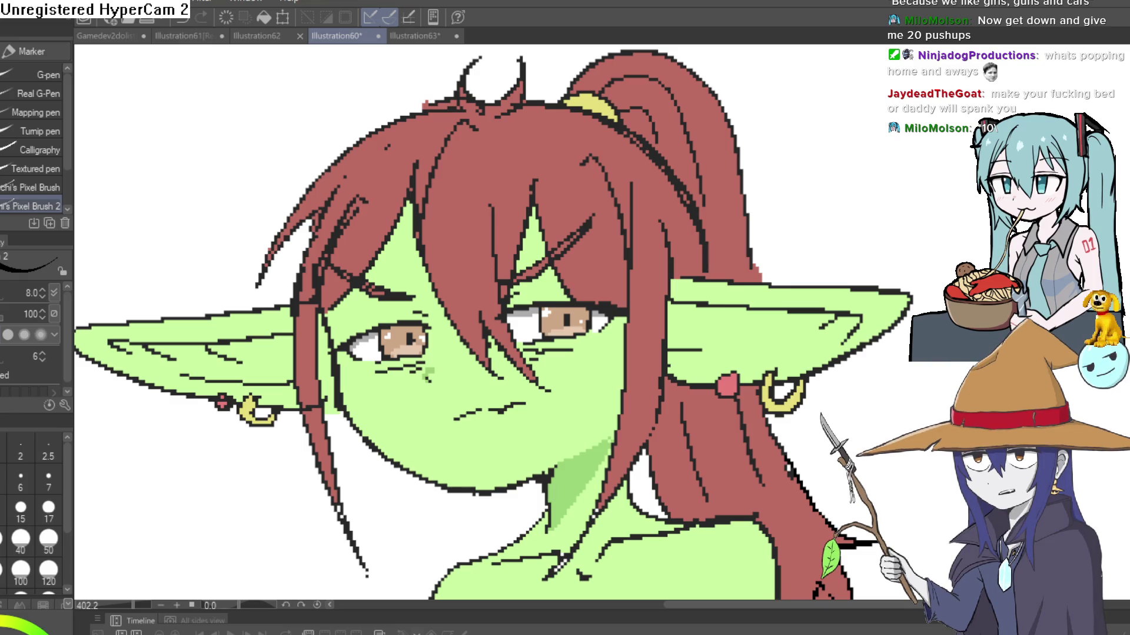
Switch to the Illustration63 sketch and zoom in on the faces at the left.
{"action": "left_click_drag", "start_coordinate": [926, 182], "coordinate": [630, 242]}
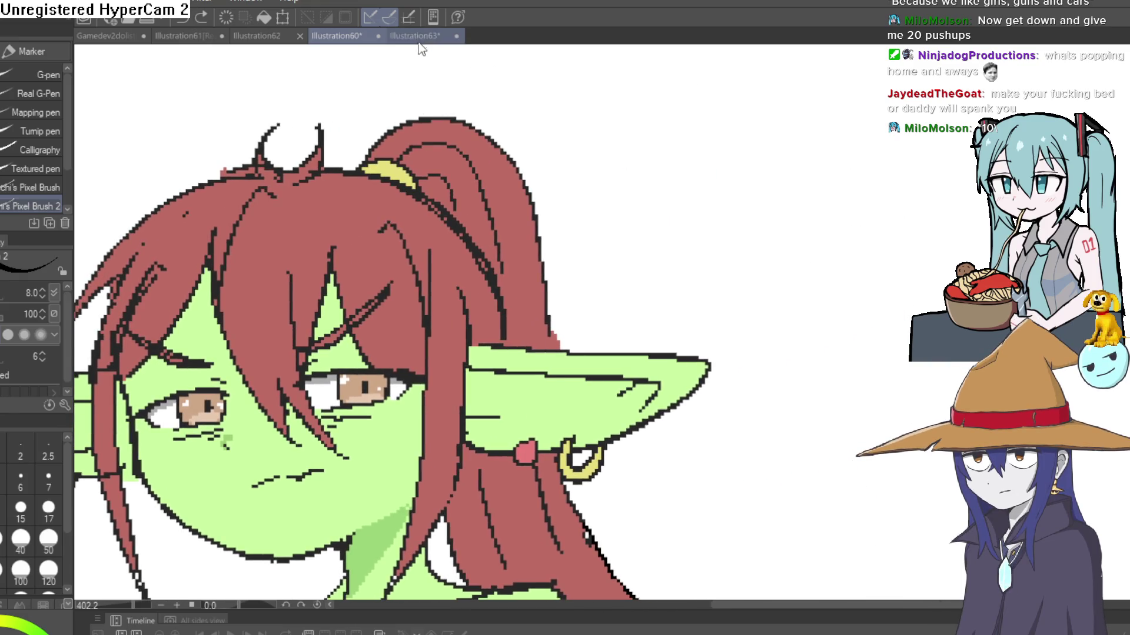
{"action": "left_click", "coordinate": [419, 36]}
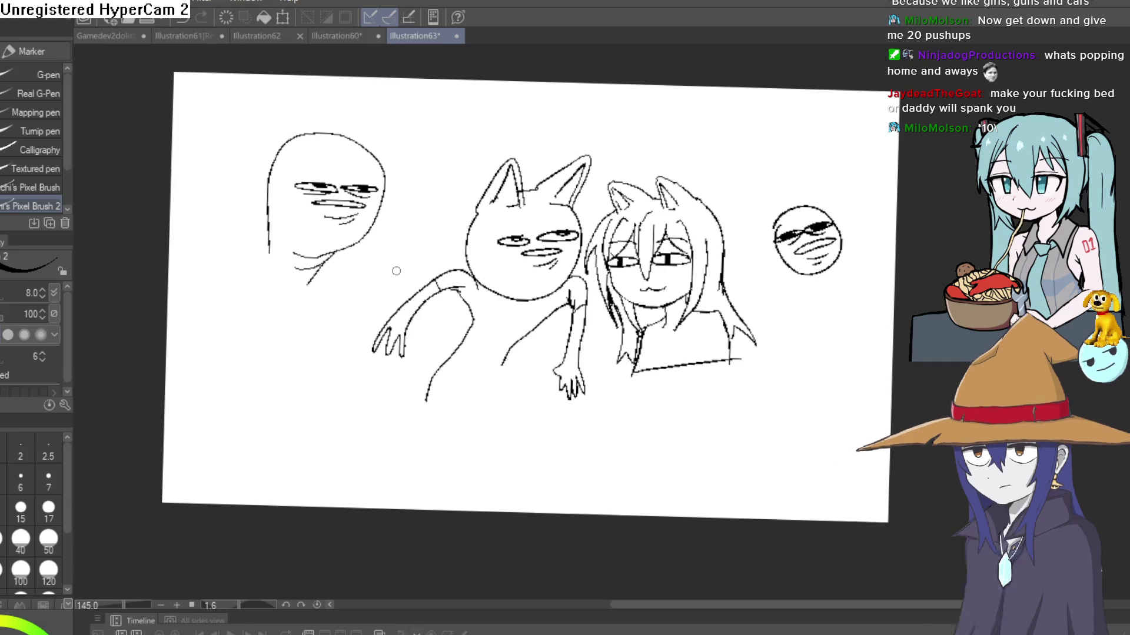
{"action": "scroll", "coordinate": [385, 282], "scroll_direction": "up", "scroll_amount": 3}
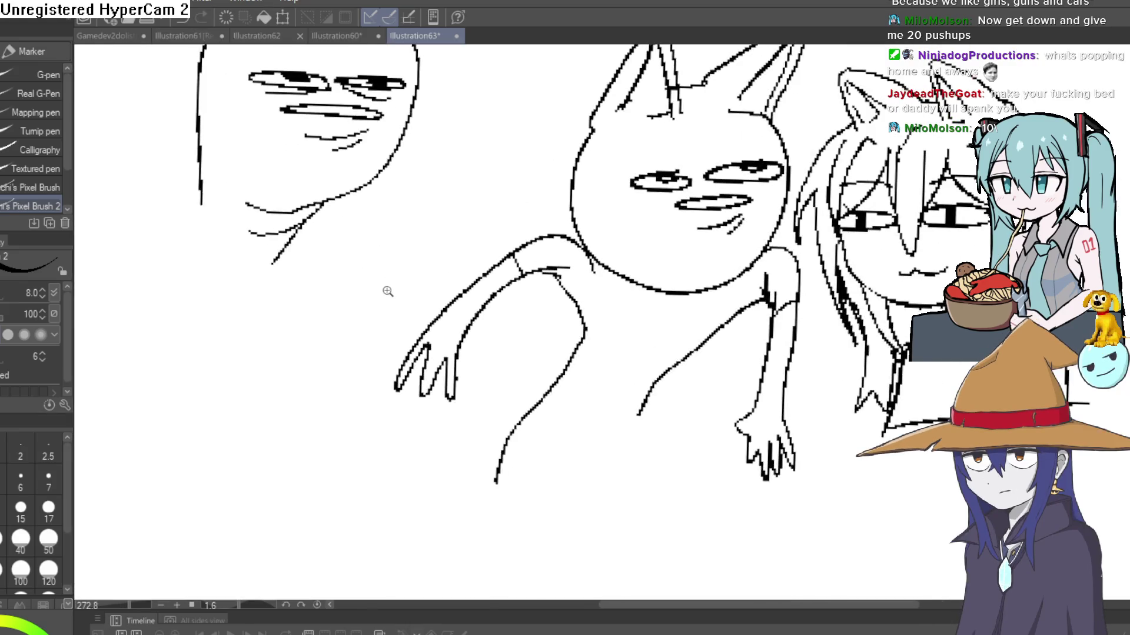
{"action": "left_click_drag", "start_coordinate": [388, 294], "coordinate": [384, 291]}
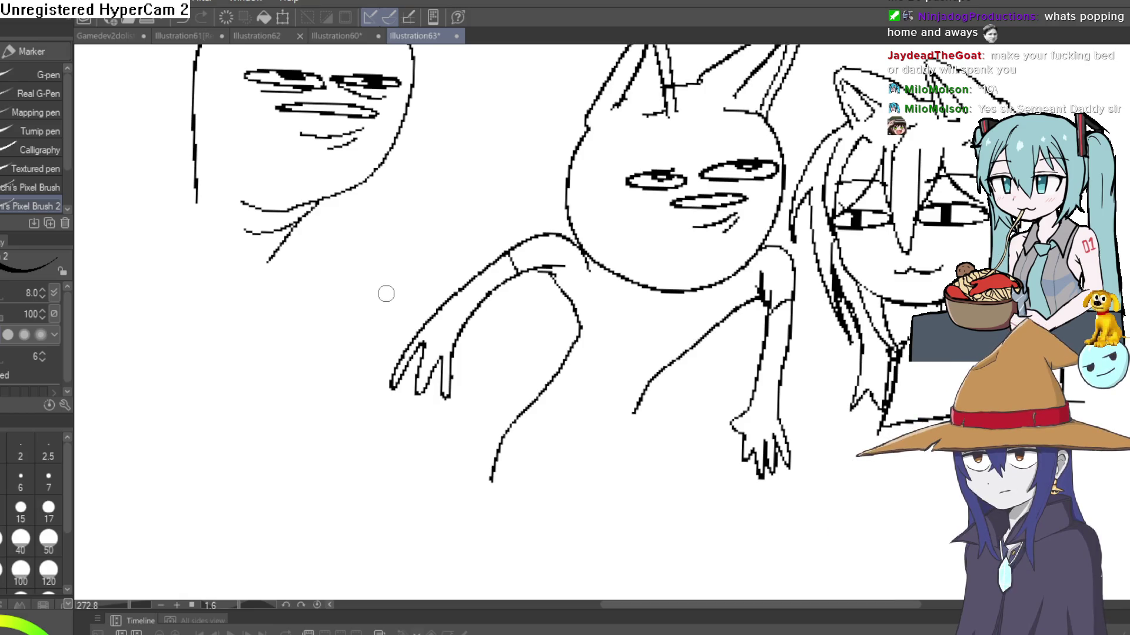
{"action": "mouse_move", "coordinate": [386, 285]}
{"action": "left_mouse_down"}
{"action": "mouse_move", "coordinate": [404, 320]}
{"action": "mouse_move", "coordinate": [468, 208]}
{"action": "mouse_move", "coordinate": [499, 229]}
{"action": "mouse_move", "coordinate": [484, 270]}
{"action": "mouse_move", "coordinate": [482, 259]}
{"action": "left_mouse_up"}
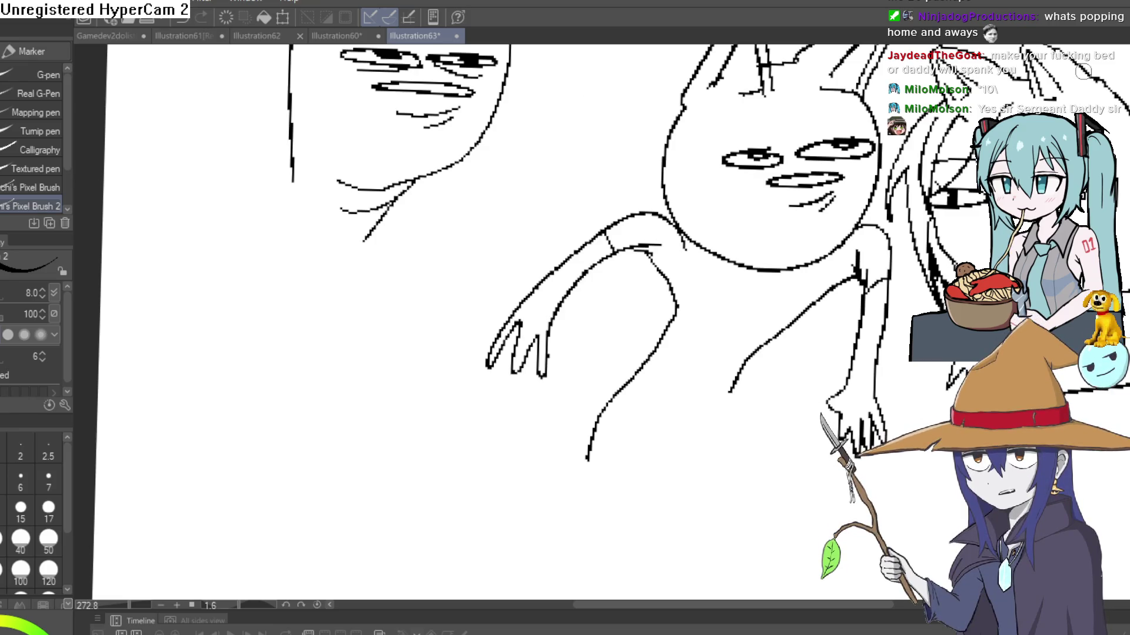
{"action": "mouse_move", "coordinate": [389, 298]}
{"action": "left_mouse_down"}
{"action": "mouse_move", "coordinate": [430, 203]}
{"action": "mouse_move", "coordinate": [558, 177]}
{"action": "left_mouse_up"}
Undo the accidental stray stroke and settle the view on the bald face.
{"action": "key", "text": "ctrl+z"}
{"action": "left_click_drag", "start_coordinate": [492, 259], "coordinate": [601, 269]}
{"action": "scroll", "coordinate": [588, 270], "scroll_direction": "down", "scroll_amount": 5}
{"action": "scroll", "coordinate": [523, 306], "scroll_direction": "up", "scroll_amount": 6}
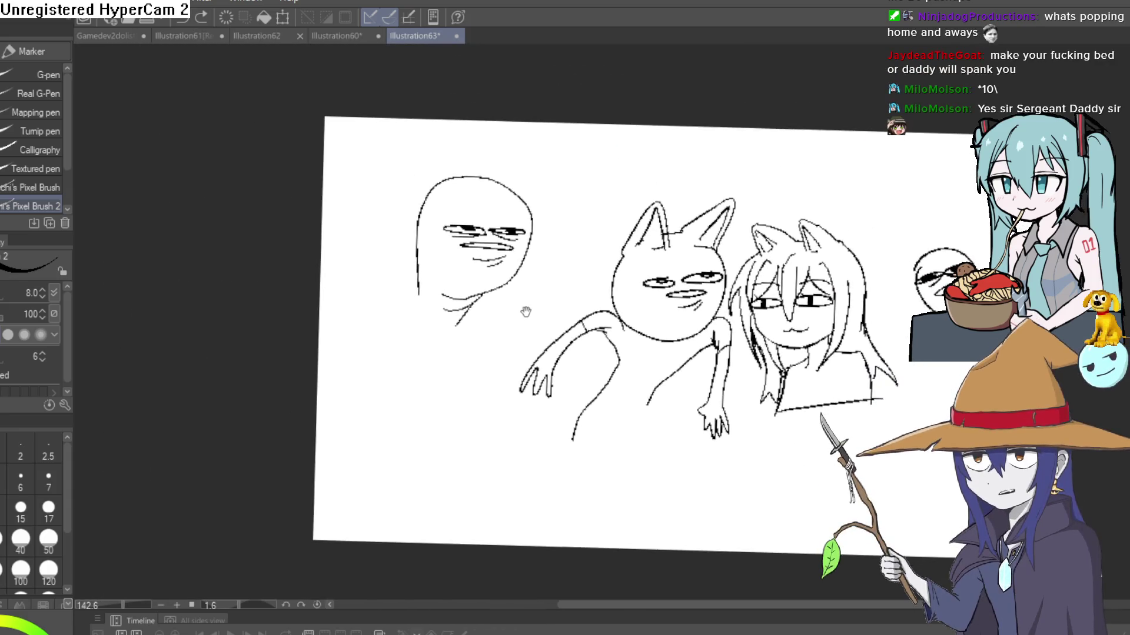
{"action": "scroll", "coordinate": [442, 403], "scroll_direction": "down", "scroll_amount": 3}
{"action": "scroll", "coordinate": [506, 304], "scroll_direction": "up", "scroll_amount": 4}
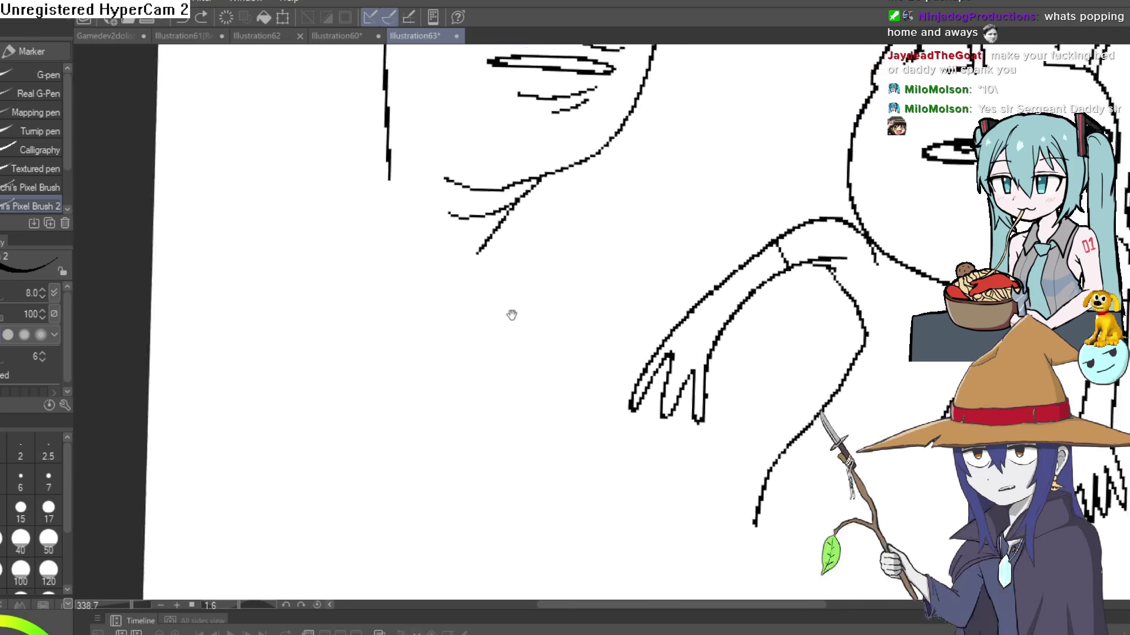
{"action": "scroll", "coordinate": [444, 364], "scroll_direction": "down", "scroll_amount": 1}
{"action": "scroll", "coordinate": [445, 364], "scroll_direction": "up", "scroll_amount": 3}
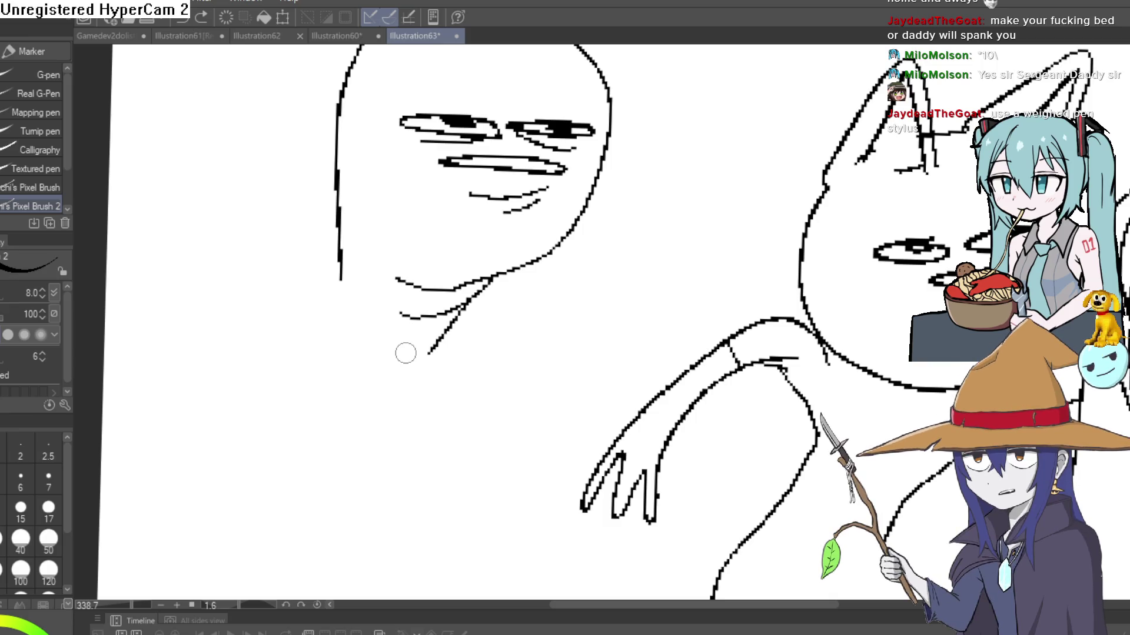
Ink a tall finger-shaped creature on a hand, with tiny eyes and a mouth.
{"action": "mouse_move", "coordinate": [637, 240]}
{"action": "left_mouse_down"}
{"action": "mouse_move", "coordinate": [651, 182]}
{"action": "mouse_move", "coordinate": [696, 242]}
{"action": "mouse_move", "coordinate": [696, 293]}
{"action": "mouse_move", "coordinate": [660, 343]}
{"action": "mouse_move", "coordinate": [627, 354]}
{"action": "mouse_move", "coordinate": [526, 323]}
{"action": "mouse_move", "coordinate": [636, 328]}
{"action": "left_mouse_up"}
{"action": "mouse_move", "coordinate": [529, 345]}
{"action": "left_mouse_down"}
{"action": "mouse_move", "coordinate": [517, 340]}
{"action": "mouse_move", "coordinate": [589, 294]}
{"action": "mouse_move", "coordinate": [640, 293]}
{"action": "left_mouse_up"}
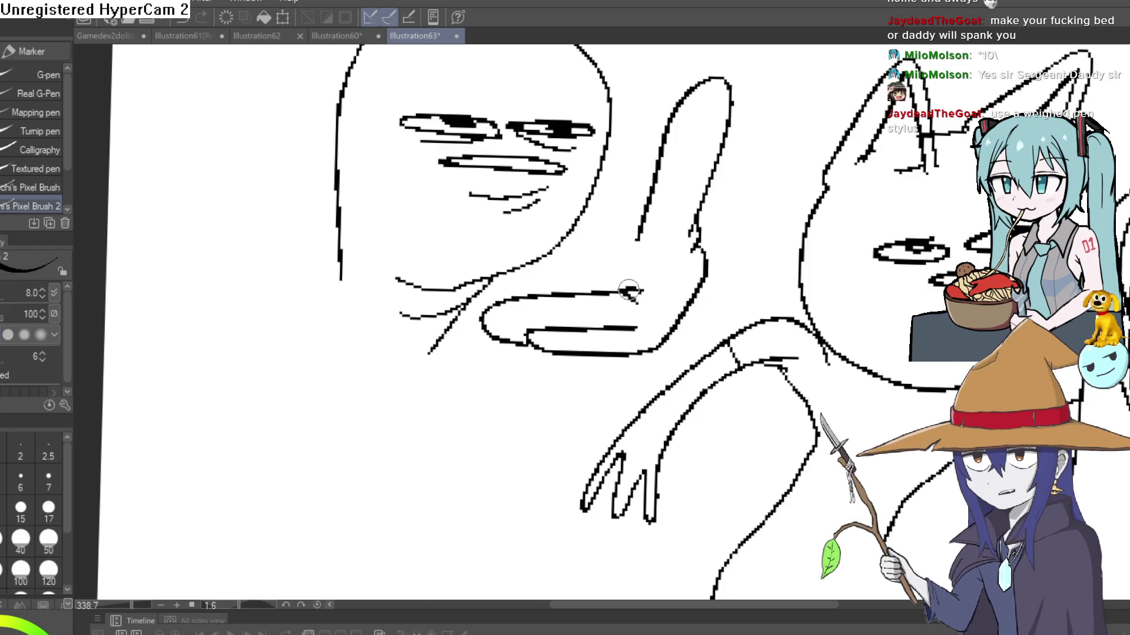
{"action": "left_click_drag", "start_coordinate": [639, 239], "coordinate": [641, 297]}
{"action": "mouse_move", "coordinate": [677, 129]}
{"action": "left_mouse_down"}
{"action": "mouse_move", "coordinate": [717, 140]}
{"action": "mouse_move", "coordinate": [708, 140]}
{"action": "left_mouse_up"}
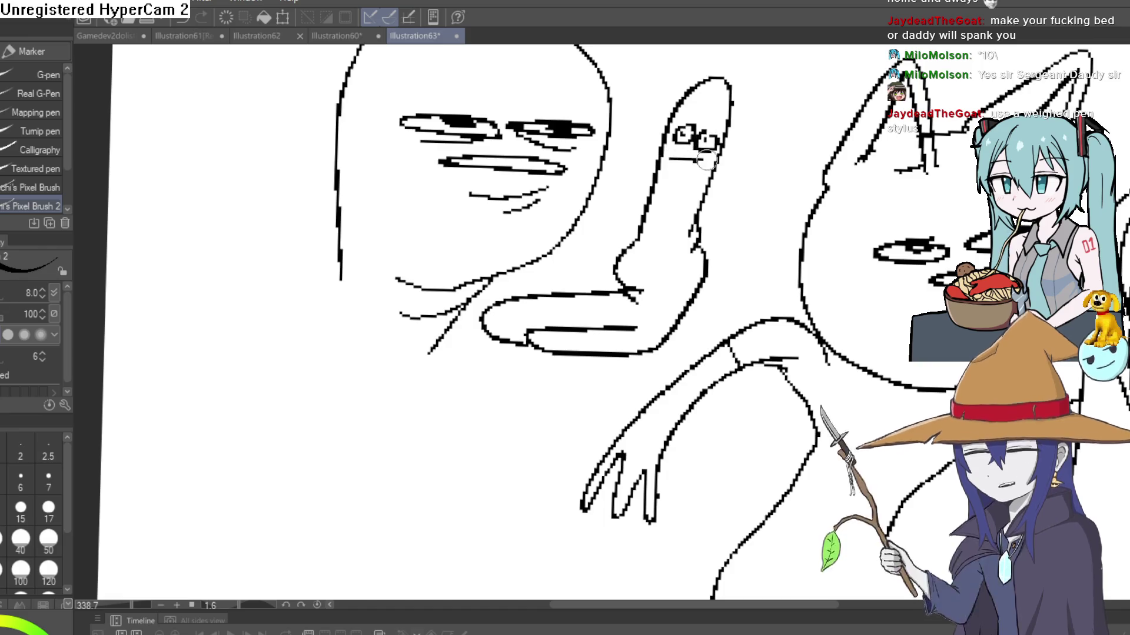
{"action": "mouse_move", "coordinate": [669, 159]}
{"action": "left_mouse_down"}
{"action": "mouse_move", "coordinate": [704, 157]}
{"action": "mouse_move", "coordinate": [691, 172]}
{"action": "left_mouse_up"}
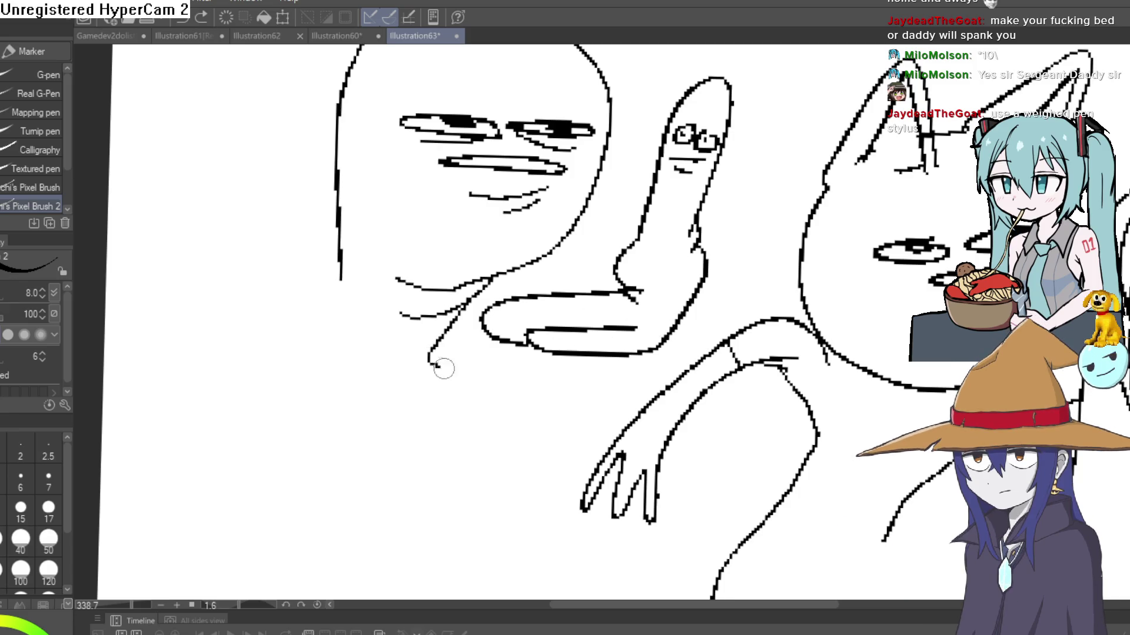
Connect the bald face's chin to the hand and add layered curves beneath it.
{"action": "left_click_drag", "start_coordinate": [444, 369], "coordinate": [497, 331]}
{"action": "mouse_move", "coordinate": [679, 331]}
{"action": "left_mouse_down"}
{"action": "mouse_move", "coordinate": [641, 370]}
{"action": "mouse_move", "coordinate": [508, 366]}
{"action": "left_mouse_up"}
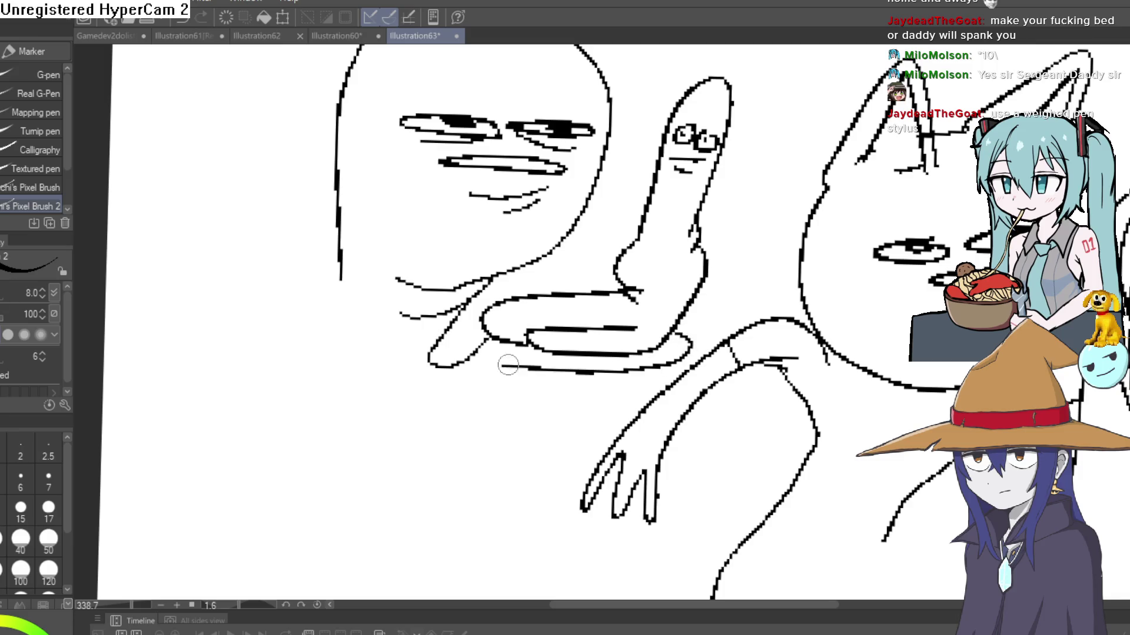
{"action": "mouse_move", "coordinate": [657, 366]}
{"action": "left_mouse_down"}
{"action": "mouse_move", "coordinate": [567, 386]}
{"action": "mouse_move", "coordinate": [508, 382]}
{"action": "left_mouse_up"}
{"action": "mouse_move", "coordinate": [644, 381]}
{"action": "left_mouse_down"}
{"action": "mouse_move", "coordinate": [585, 406]}
{"action": "mouse_move", "coordinate": [420, 385]}
{"action": "left_mouse_up"}
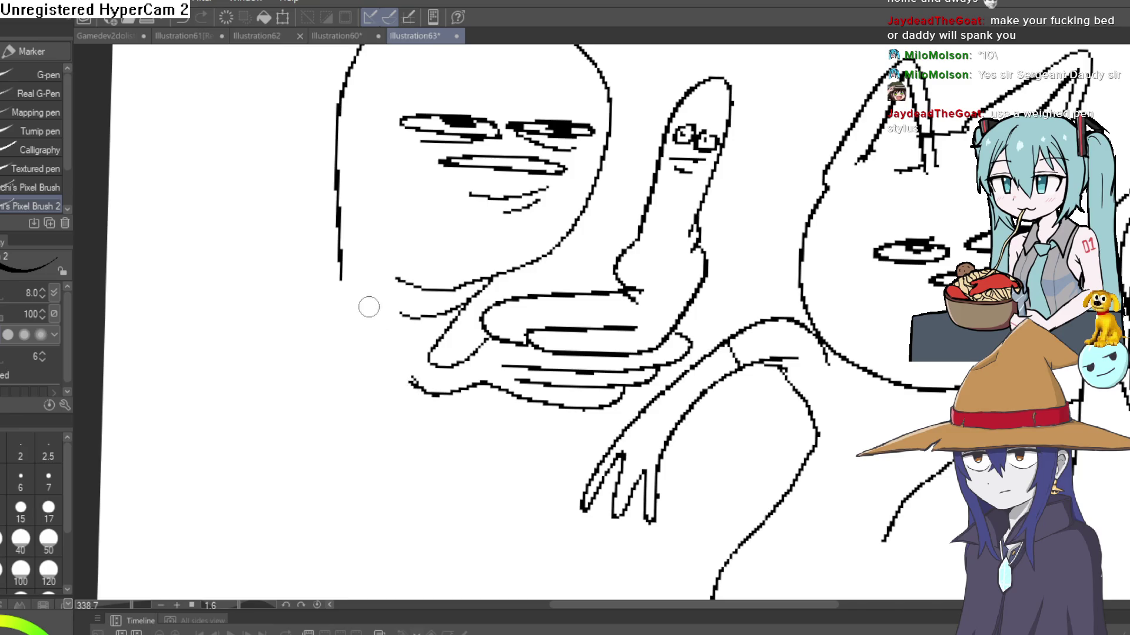
Draw the bald figure's bent arm, shoulder line and torso down the page.
{"action": "mouse_move", "coordinate": [340, 282]}
{"action": "left_mouse_down"}
{"action": "mouse_move", "coordinate": [300, 323]}
{"action": "mouse_move", "coordinate": [285, 479]}
{"action": "mouse_move", "coordinate": [308, 512]}
{"action": "mouse_move", "coordinate": [323, 465]}
{"action": "mouse_move", "coordinate": [310, 449]}
{"action": "mouse_move", "coordinate": [247, 429]}
{"action": "mouse_move", "coordinate": [359, 333]}
{"action": "left_mouse_up"}
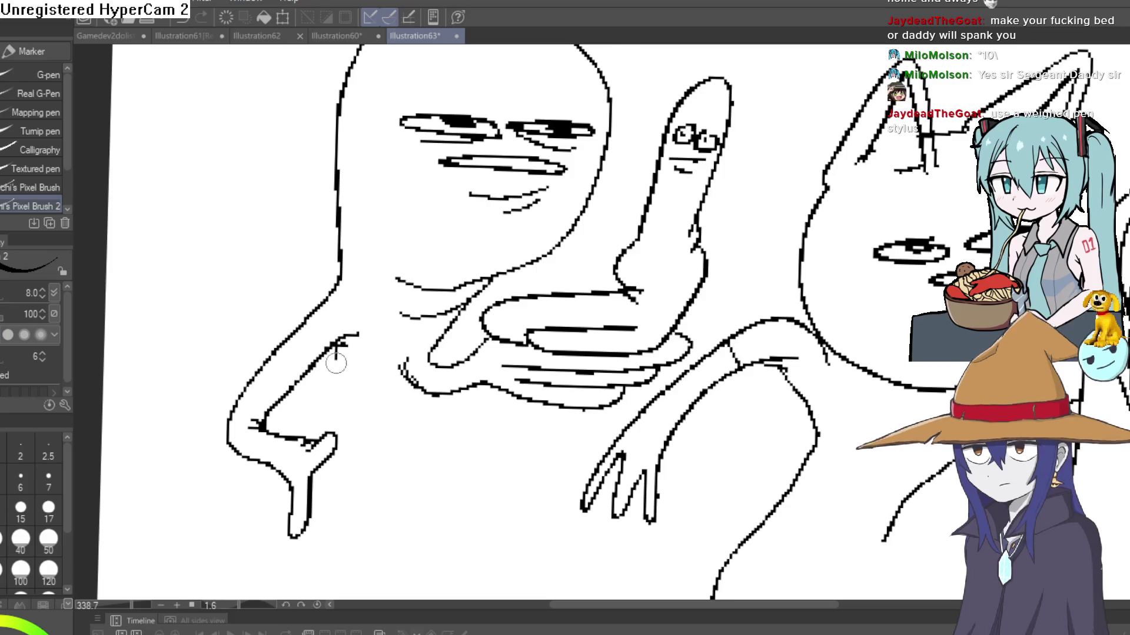
{"action": "left_click_drag", "start_coordinate": [337, 341], "coordinate": [300, 427]}
{"action": "mouse_move", "coordinate": [411, 395]}
{"action": "left_mouse_down"}
{"action": "mouse_move", "coordinate": [354, 491]}
{"action": "mouse_move", "coordinate": [355, 595]}
{"action": "left_mouse_up"}
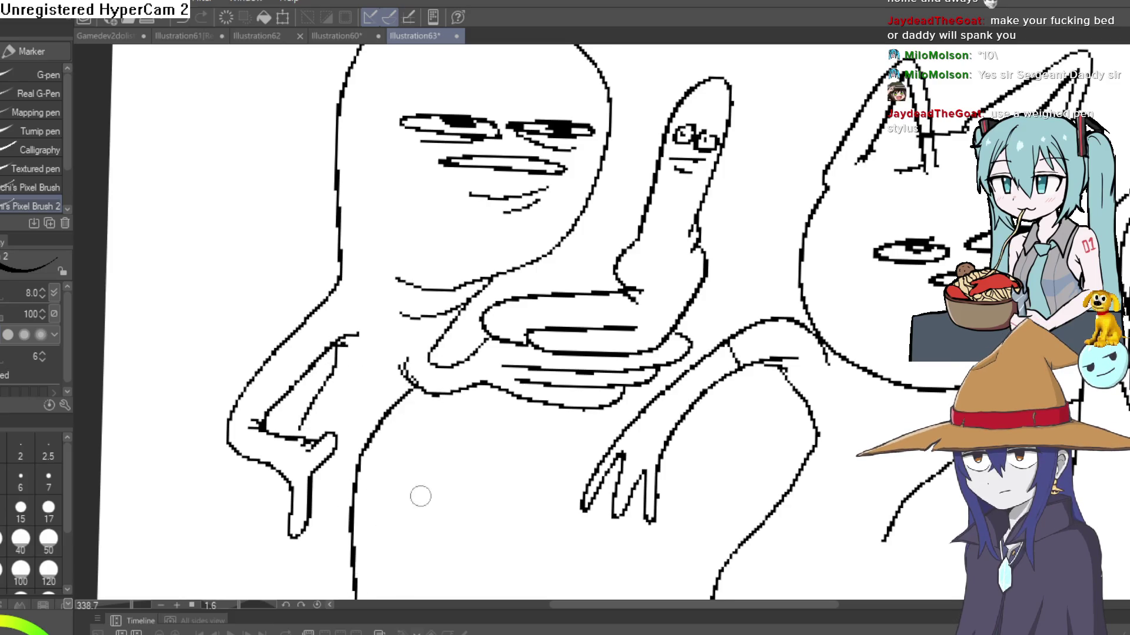
{"action": "scroll", "coordinate": [728, 352], "scroll_direction": "down", "scroll_amount": 3}
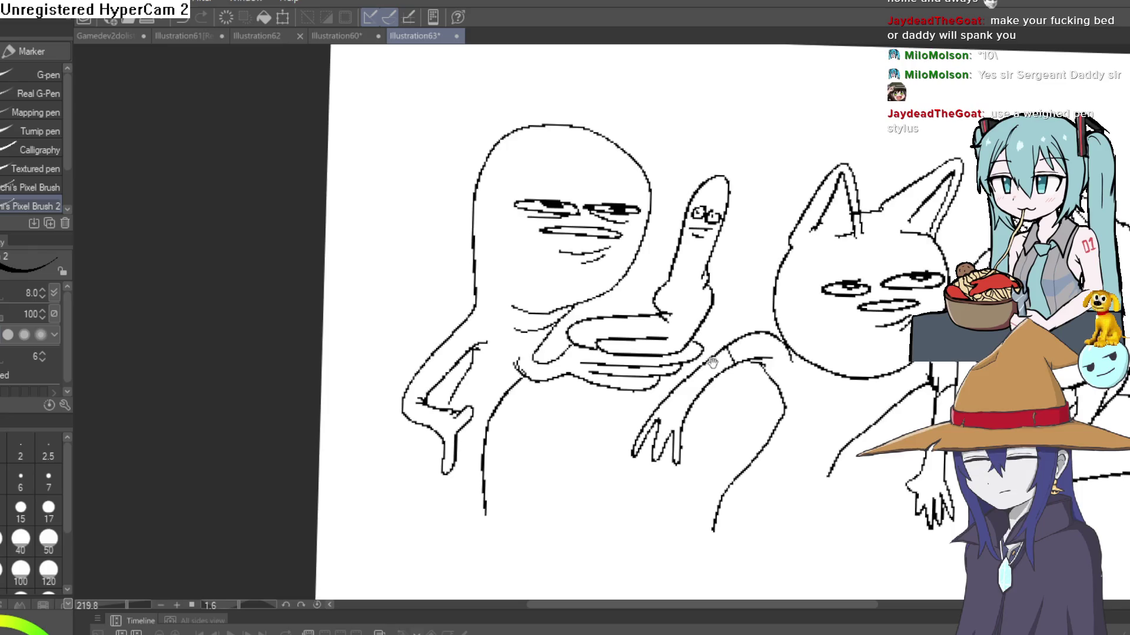
{"action": "scroll", "coordinate": [604, 334], "scroll_direction": "up", "scroll_amount": 1}
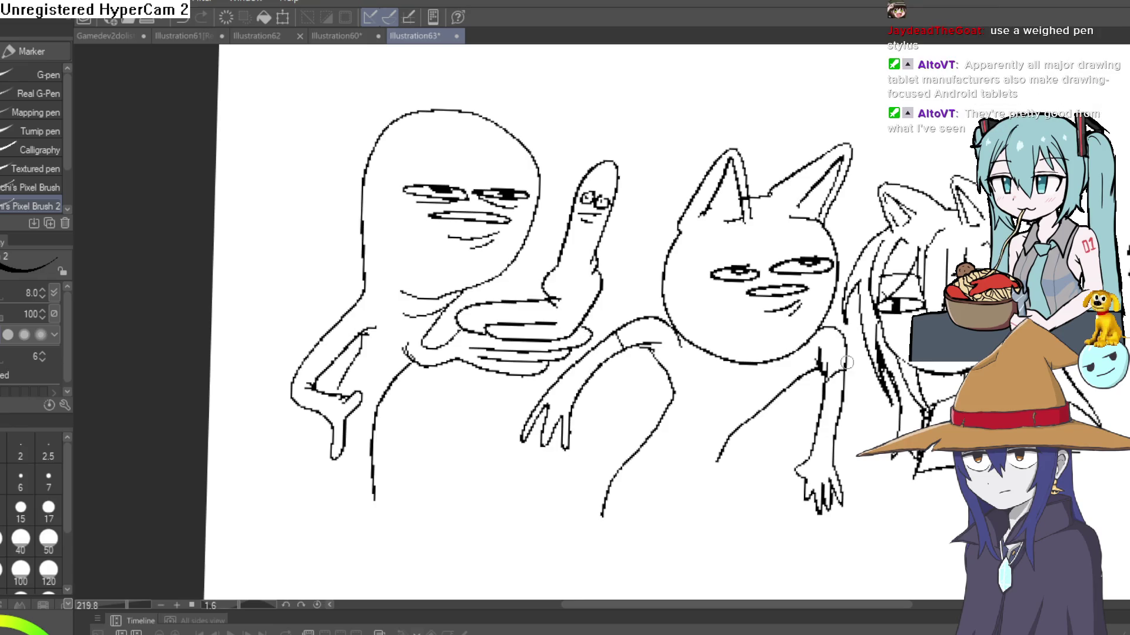
{"action": "scroll", "coordinate": [822, 389], "scroll_direction": "down", "scroll_amount": 2}
{"action": "scroll", "coordinate": [615, 398], "scroll_direction": "up", "scroll_amount": 2}
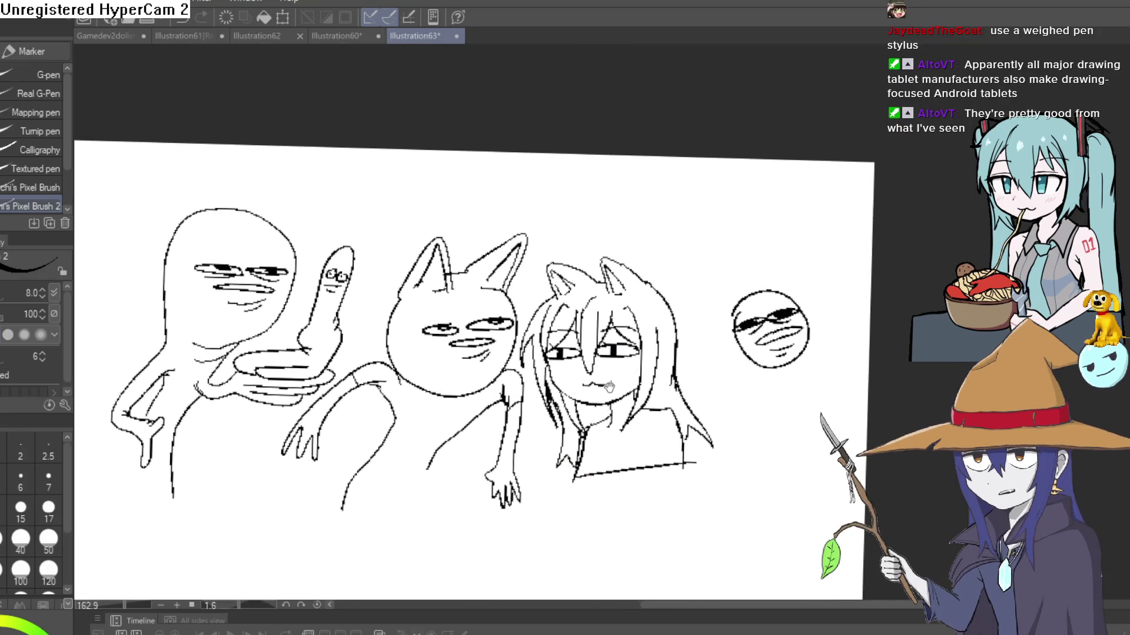
{"action": "scroll", "coordinate": [615, 398], "scroll_direction": "down", "scroll_amount": 2}
{"action": "scroll", "coordinate": [689, 259], "scroll_direction": "up", "scroll_amount": 2}
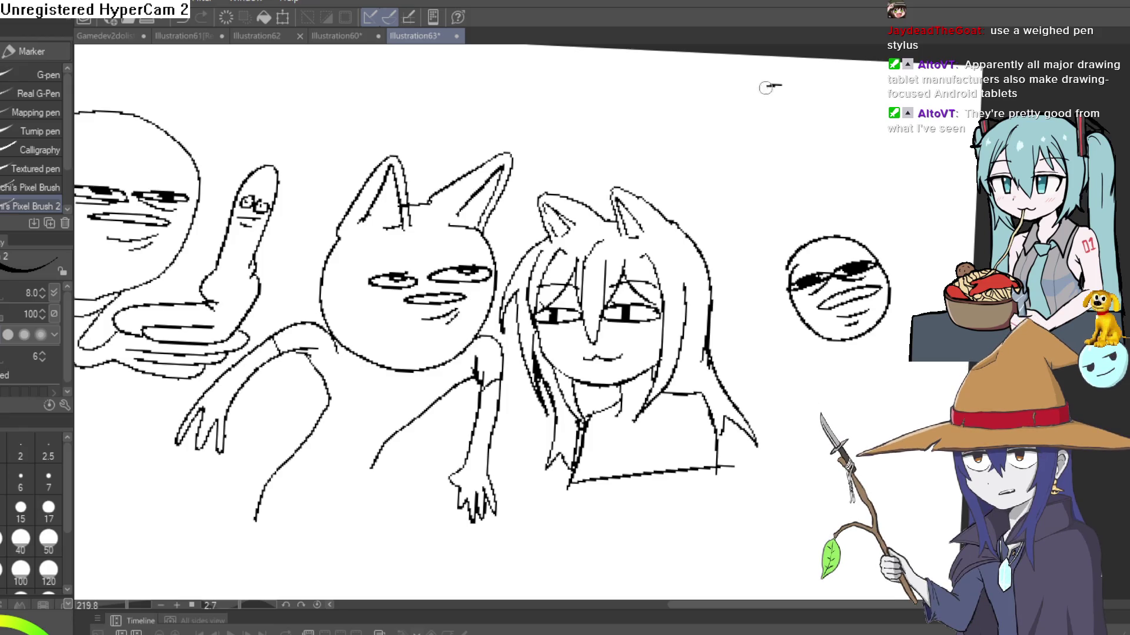
Redraw the top-right face's eye and give it a lens-shaped mouth with teeth lines.
{"action": "left_click_drag", "start_coordinate": [765, 87], "coordinate": [842, 84]}
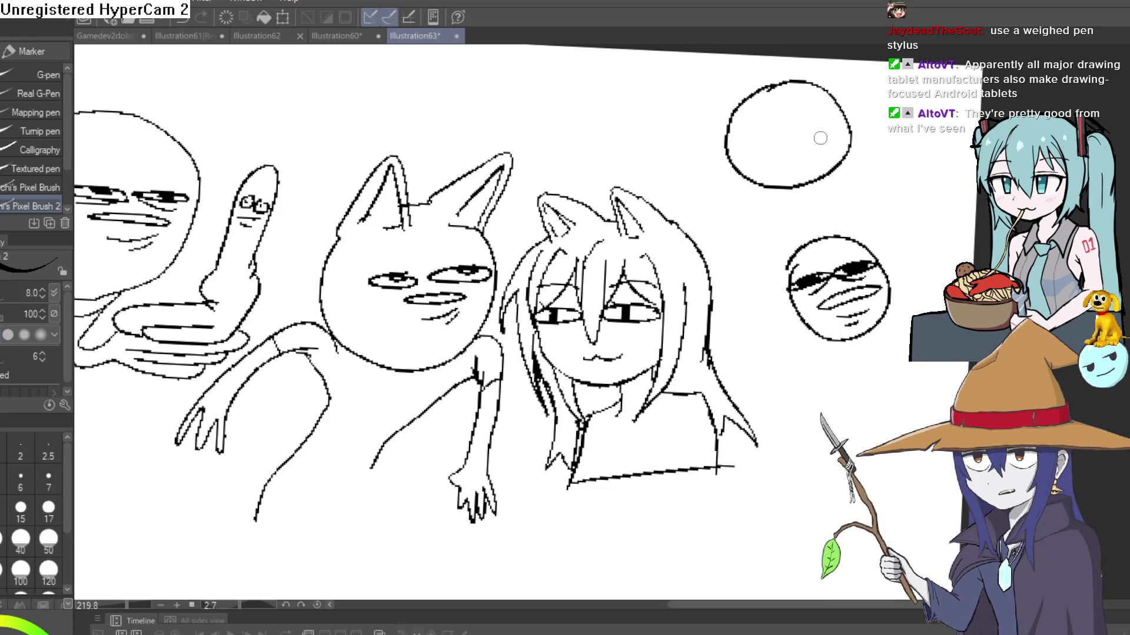
{"action": "key", "text": "ctrl+z"}
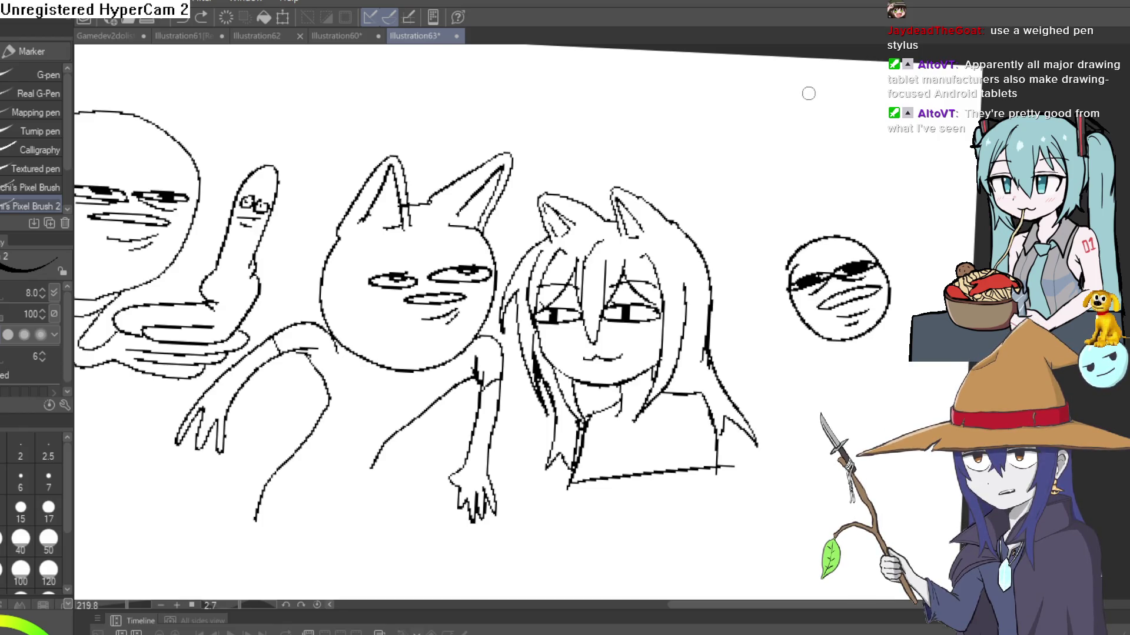
{"action": "mouse_move", "coordinate": [801, 78]}
{"action": "left_mouse_down"}
{"action": "mouse_move", "coordinate": [765, 207]}
{"action": "mouse_move", "coordinate": [817, 85]}
{"action": "left_mouse_up"}
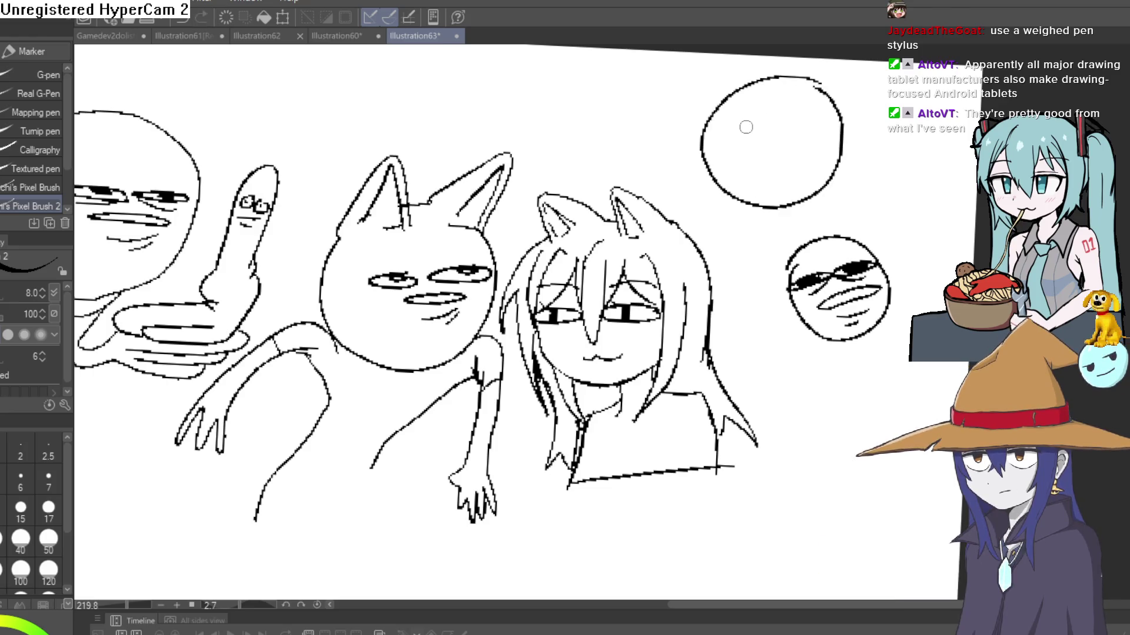
{"action": "mouse_move", "coordinate": [771, 122]}
{"action": "left_mouse_down"}
{"action": "mouse_move", "coordinate": [727, 124]}
{"action": "mouse_move", "coordinate": [820, 121]}
{"action": "left_mouse_up"}
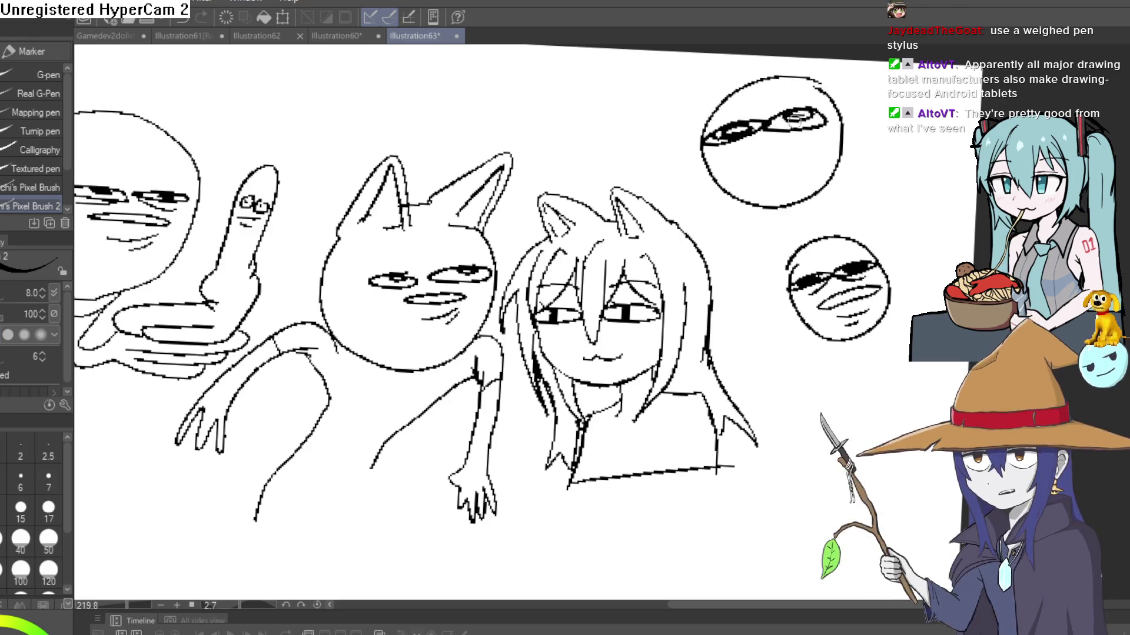
{"action": "left_click_drag", "start_coordinate": [741, 159], "coordinate": [825, 137]}
{"action": "left_click_drag", "start_coordinate": [786, 139], "coordinate": [763, 154]}
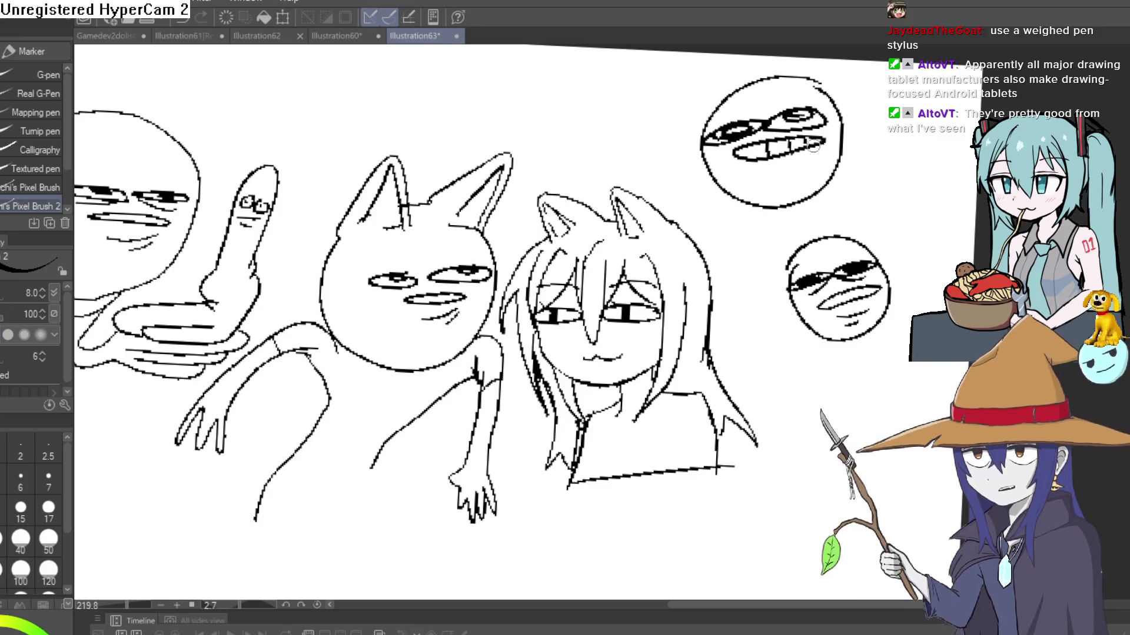
{"action": "scroll", "coordinate": [812, 154], "scroll_direction": "down", "scroll_amount": 5}
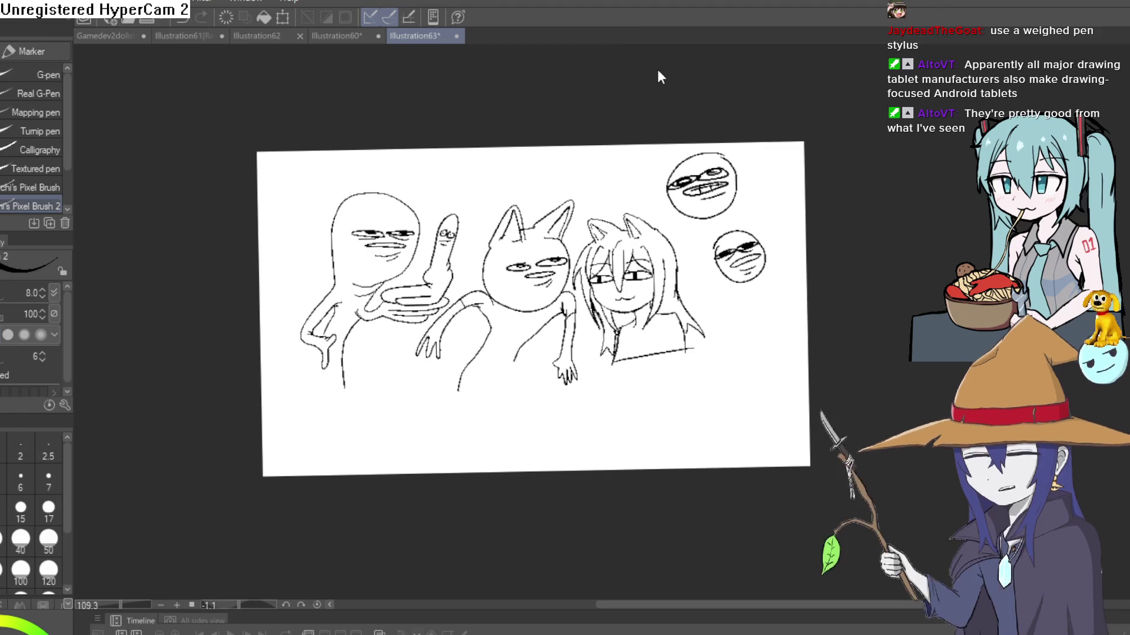
Create the new Illustration64 canvas with Ctrl+N and zoom in on it.
{"action": "key", "text": "ctrl+n"}
{"action": "scroll", "coordinate": [567, 350], "scroll_direction": "up", "scroll_amount": 5}
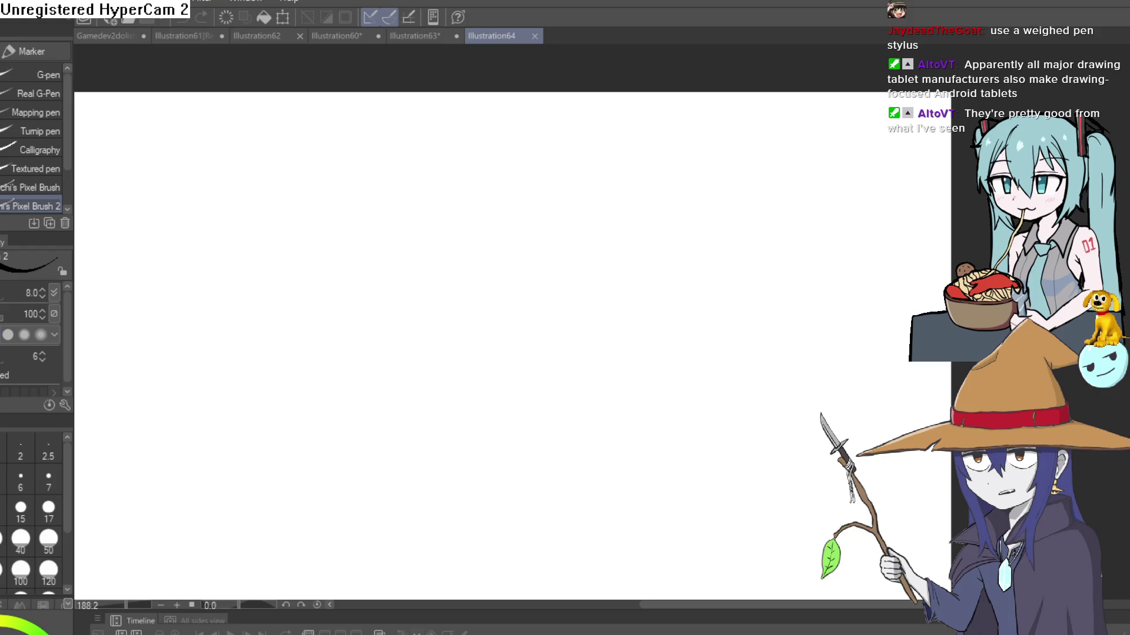
Draw the head circle, a vertical centre curve, a horizontal guide and a left-edge stroke.
{"action": "mouse_move", "coordinate": [501, 182]}
{"action": "left_mouse_down"}
{"action": "mouse_move", "coordinate": [433, 209]}
{"action": "mouse_move", "coordinate": [509, 371]}
{"action": "mouse_move", "coordinate": [617, 211]}
{"action": "mouse_move", "coordinate": [526, 178]}
{"action": "left_mouse_up"}
{"action": "mouse_move", "coordinate": [608, 202]}
{"action": "left_mouse_down"}
{"action": "mouse_move", "coordinate": [625, 330]}
{"action": "mouse_move", "coordinate": [500, 374]}
{"action": "left_mouse_up"}
{"action": "mouse_move", "coordinate": [553, 168]}
{"action": "left_mouse_down"}
{"action": "mouse_move", "coordinate": [498, 336]}
{"action": "mouse_move", "coordinate": [500, 373]}
{"action": "left_mouse_up"}
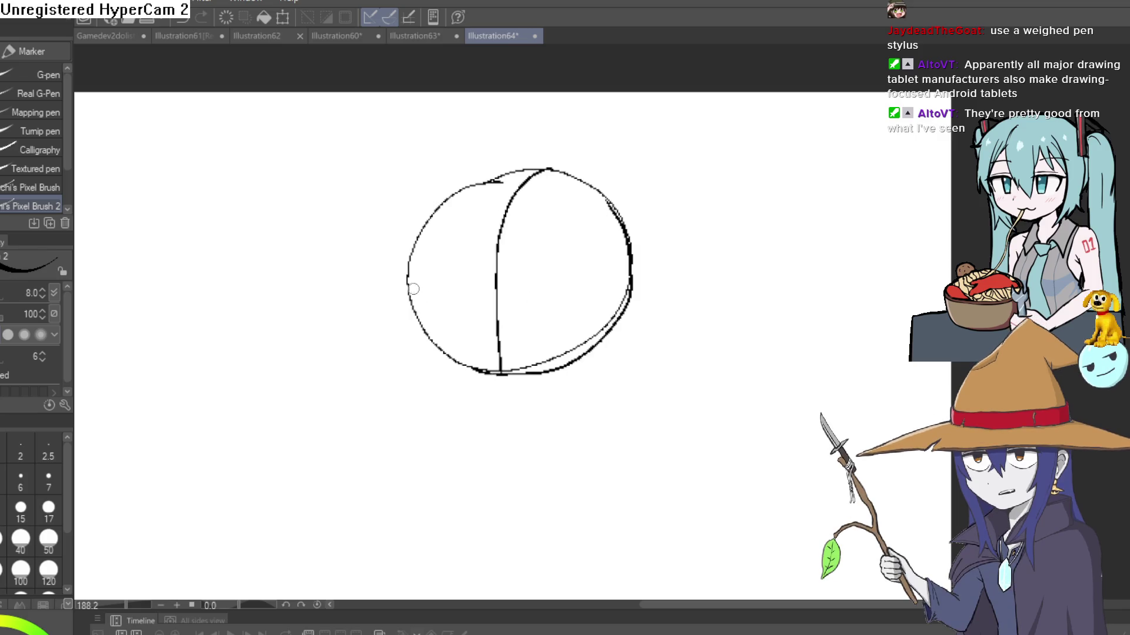
{"action": "mouse_move", "coordinate": [410, 292]}
{"action": "left_mouse_down"}
{"action": "mouse_move", "coordinate": [635, 283]}
{"action": "mouse_move", "coordinate": [410, 291]}
{"action": "mouse_move", "coordinate": [448, 384]}
{"action": "mouse_move", "coordinate": [498, 448]}
{"action": "left_mouse_up"}
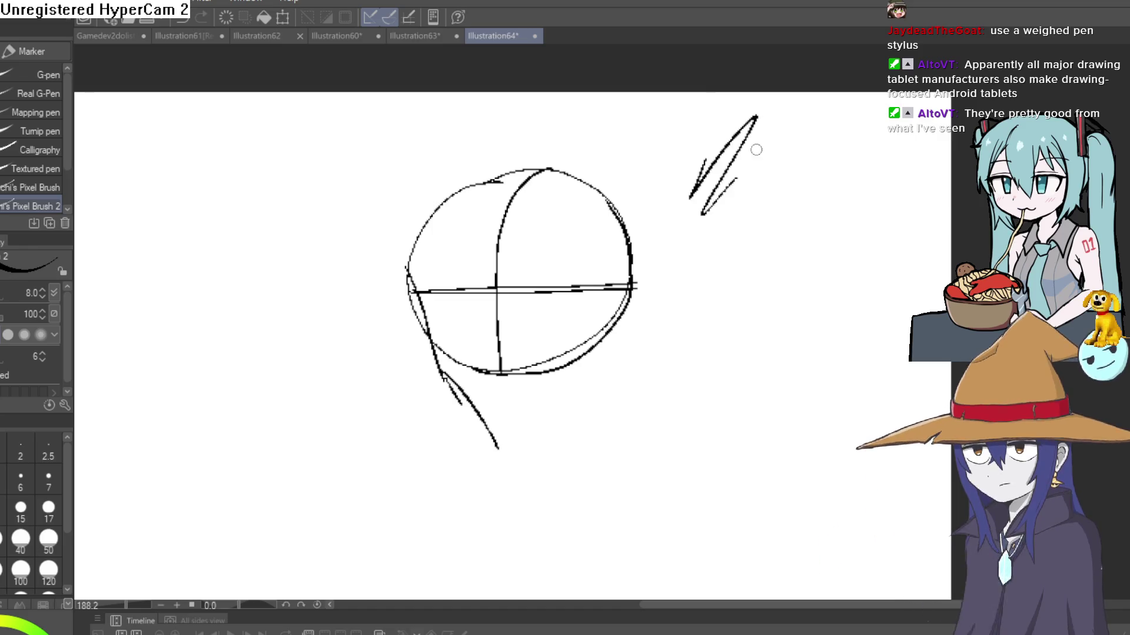
{"action": "left_click_drag", "start_coordinate": [721, 235], "coordinate": [649, 254]}
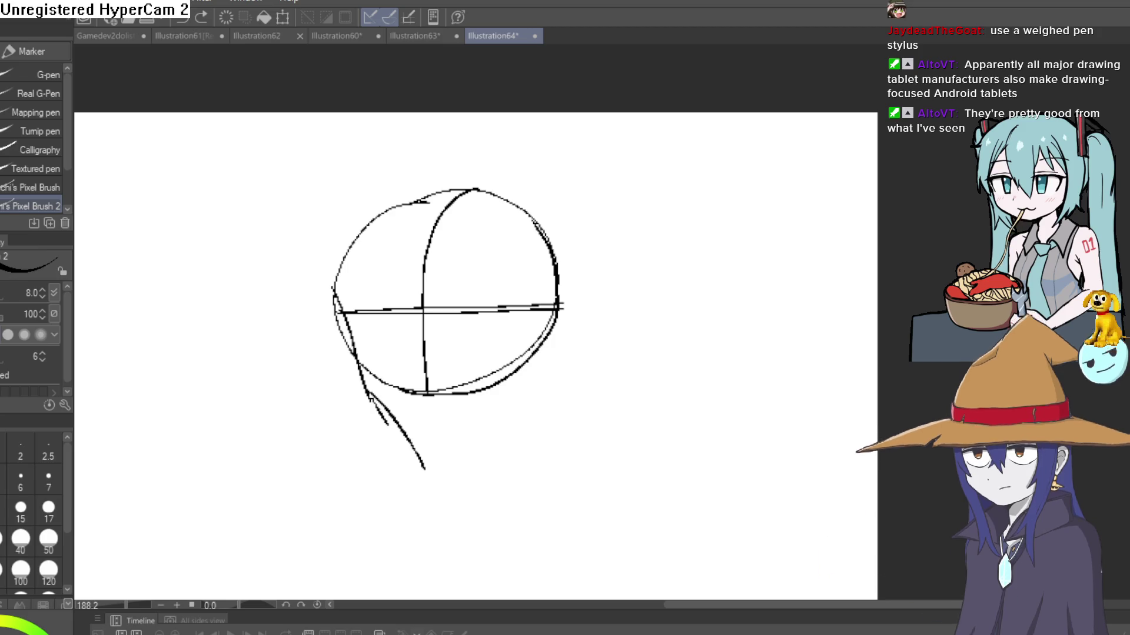
{"action": "mouse_move", "coordinate": [355, 362]}
{"action": "left_mouse_down"}
{"action": "mouse_move", "coordinate": [347, 313]}
{"action": "mouse_move", "coordinate": [366, 207]}
{"action": "left_mouse_up"}
Erase the doubled stray strokes on the head's left edge, then return to the pen.
{"action": "key", "text": "e"}
{"action": "mouse_move", "coordinate": [347, 269]}
{"action": "left_mouse_down"}
{"action": "mouse_move", "coordinate": [338, 321]}
{"action": "mouse_move", "coordinate": [363, 367]}
{"action": "left_mouse_up"}
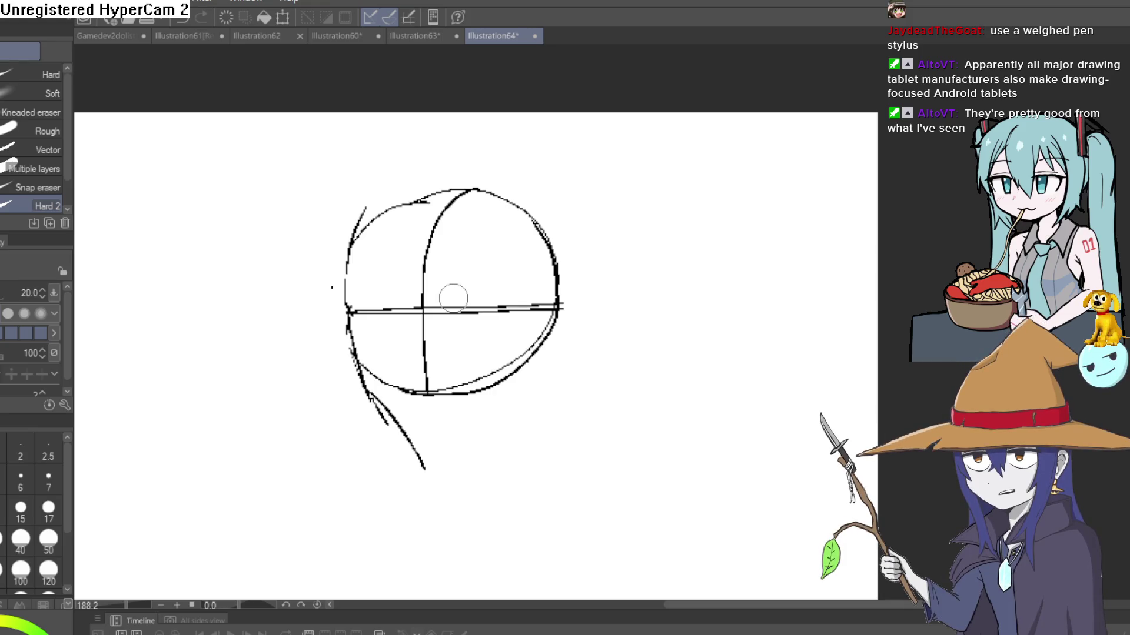
{"action": "key", "text": "p"}
{"action": "left_click_drag", "start_coordinate": [472, 485], "coordinate": [411, 430]}
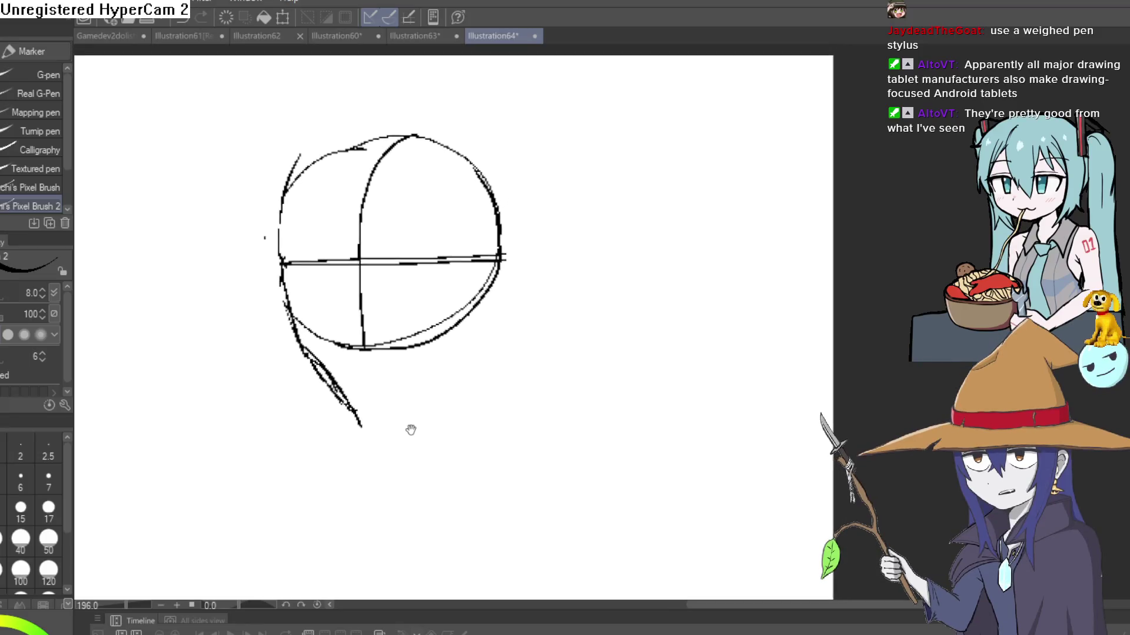
Redraw the centre line, double the jaw line, and add a long pointed ear on the right.
{"action": "left_click_drag", "start_coordinate": [405, 145], "coordinate": [372, 330]}
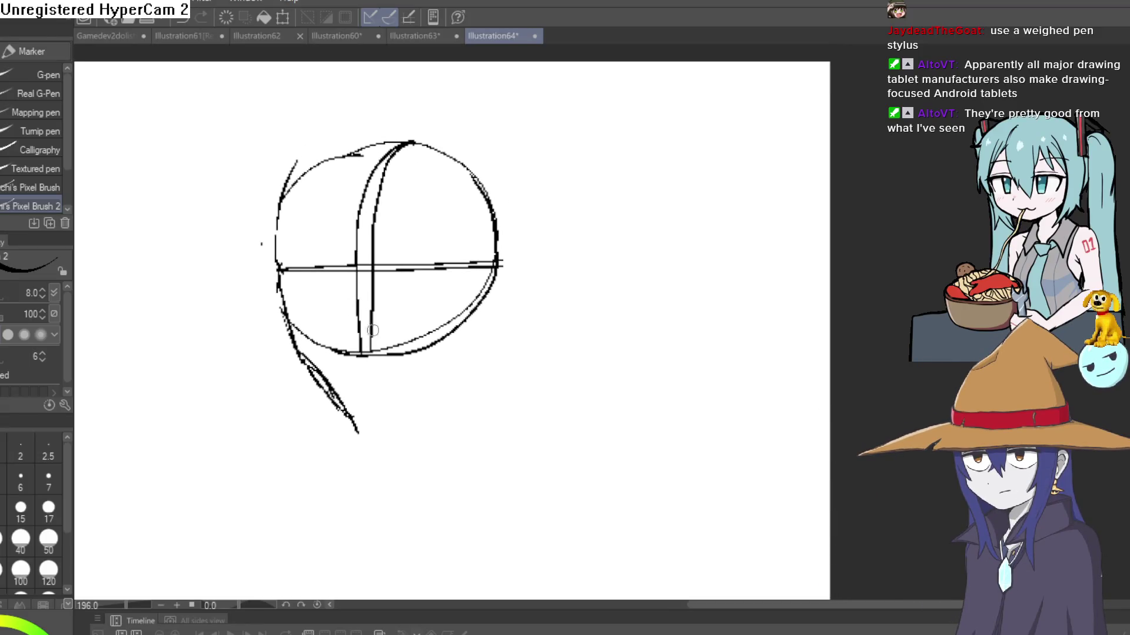
{"action": "left_click_drag", "start_coordinate": [366, 266], "coordinate": [379, 429]}
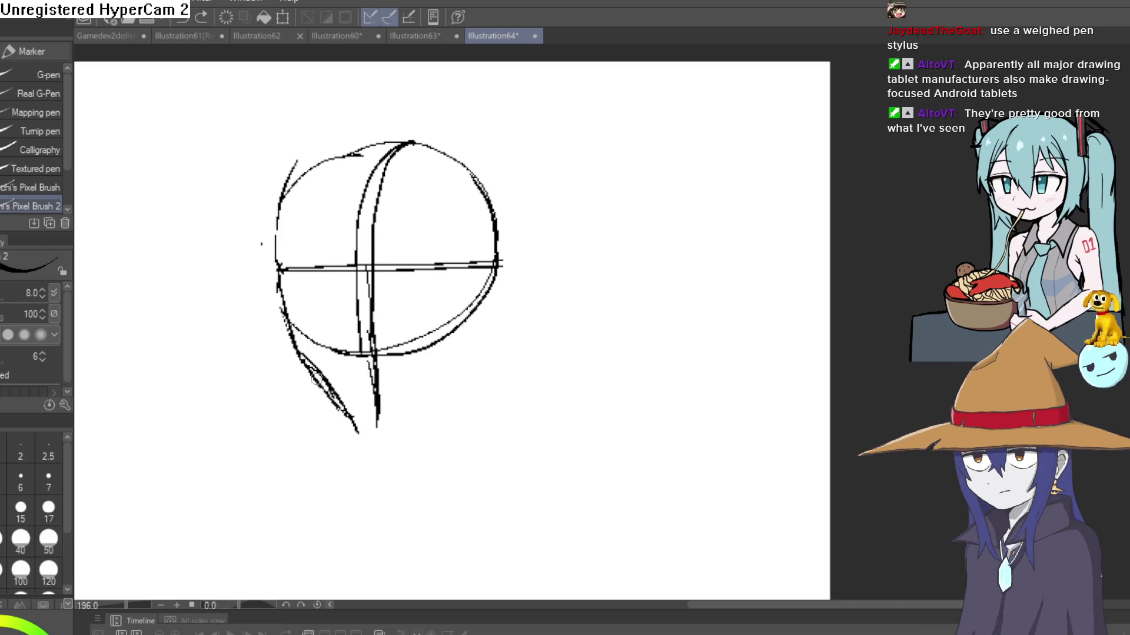
{"action": "mouse_move", "coordinate": [314, 380]}
{"action": "left_mouse_down"}
{"action": "mouse_move", "coordinate": [344, 421]}
{"action": "mouse_move", "coordinate": [473, 421]}
{"action": "mouse_move", "coordinate": [516, 316]}
{"action": "mouse_move", "coordinate": [543, 336]}
{"action": "left_mouse_up"}
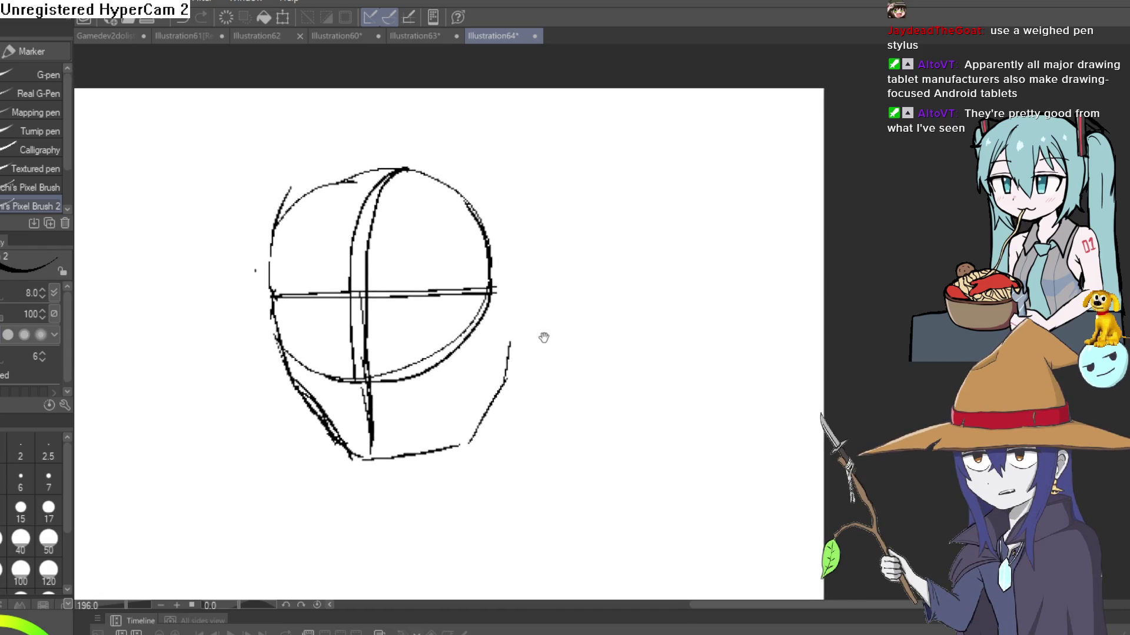
{"action": "mouse_move", "coordinate": [507, 271]}
{"action": "left_mouse_down"}
{"action": "mouse_move", "coordinate": [552, 223]}
{"action": "mouse_move", "coordinate": [542, 297]}
{"action": "left_mouse_up"}
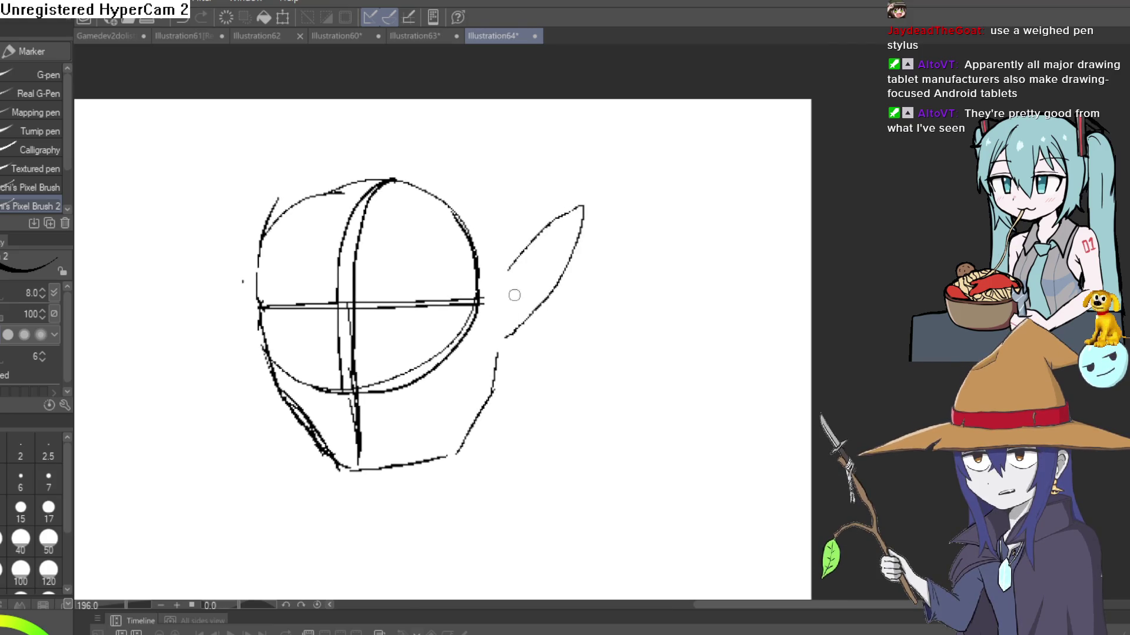
{"action": "key", "text": "ctrl+z"}
{"action": "key", "text": "ctrl+z"}
{"action": "key", "text": "ctrl+z"}
{"action": "mouse_move", "coordinate": [504, 270]}
{"action": "left_mouse_down"}
{"action": "mouse_move", "coordinate": [578, 206]}
{"action": "mouse_move", "coordinate": [535, 301]}
{"action": "left_mouse_up"}
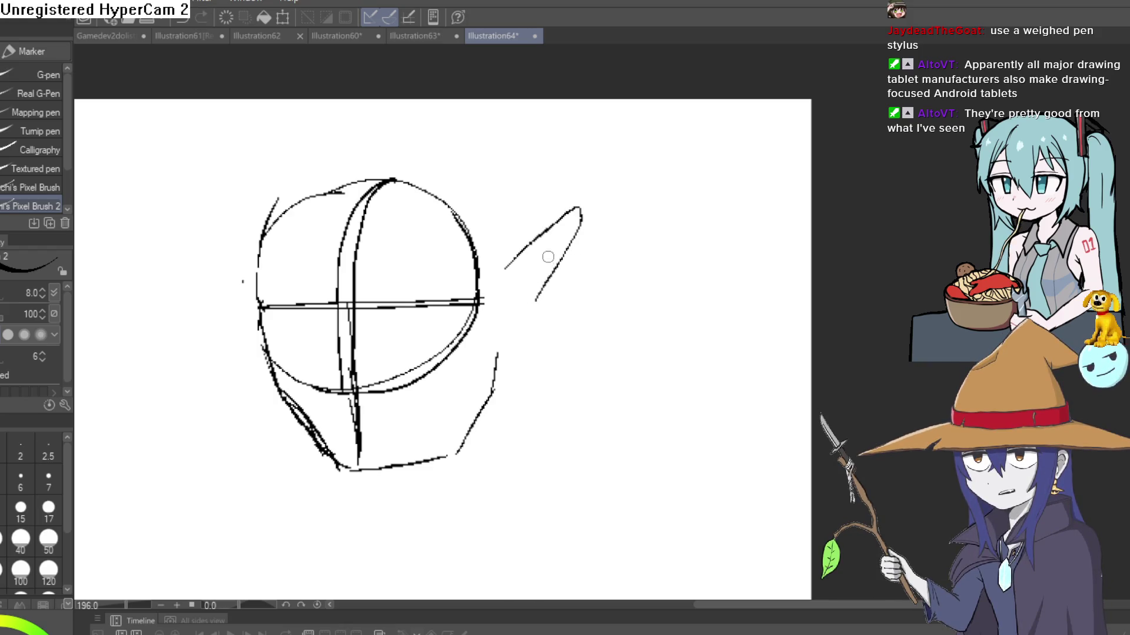
{"action": "key", "text": "ctrl+z"}
{"action": "key", "text": "ctrl+z"}
{"action": "key", "text": "ctrl+z"}
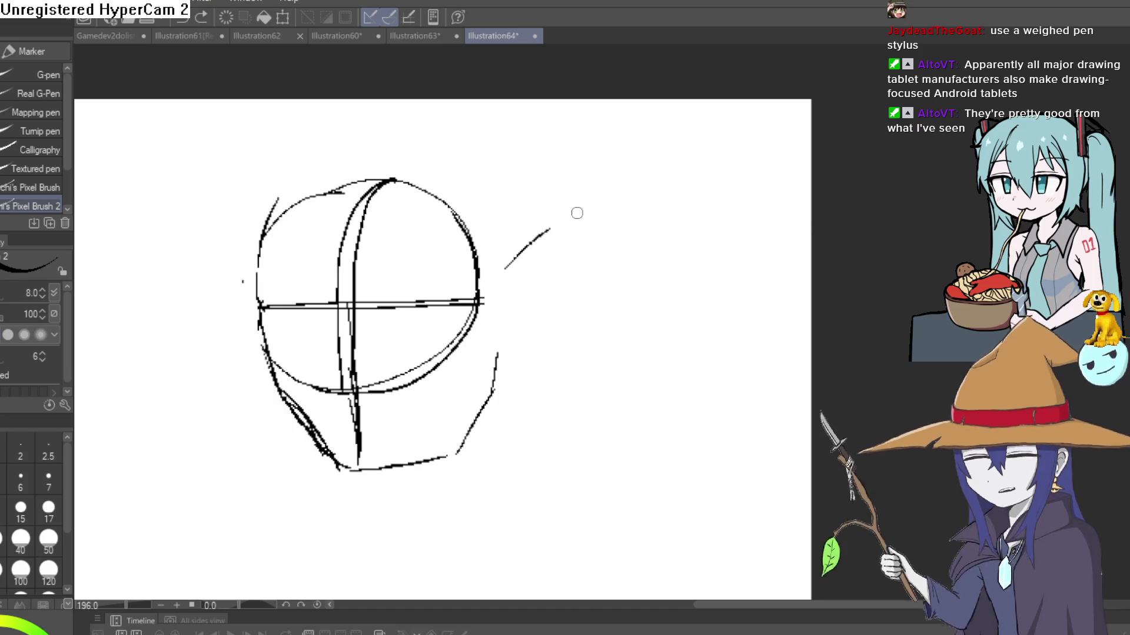
{"action": "mouse_move", "coordinate": [505, 270]}
{"action": "left_mouse_down"}
{"action": "mouse_move", "coordinate": [570, 211]}
{"action": "mouse_move", "coordinate": [549, 277]}
{"action": "mouse_move", "coordinate": [498, 346]}
{"action": "mouse_move", "coordinate": [565, 262]}
{"action": "left_mouse_up"}
{"action": "scroll", "coordinate": [542, 310], "scroll_direction": "up", "scroll_amount": 1}
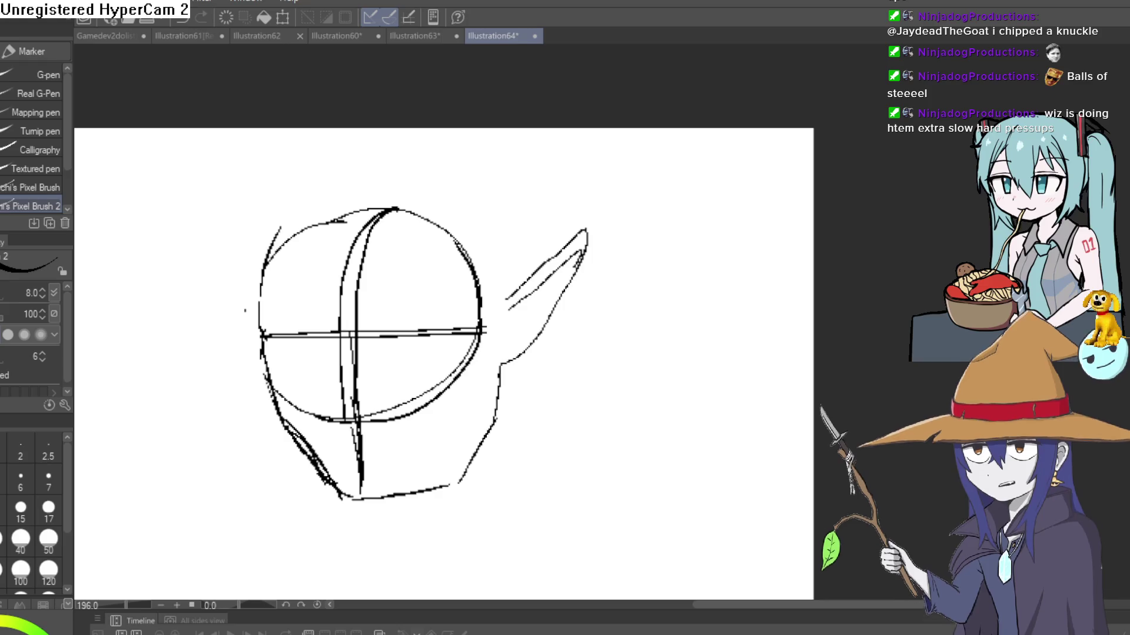
Draw a V-shaped stroke beside the head.
{"action": "mouse_move", "coordinate": [641, 227]}
{"action": "left_mouse_down"}
{"action": "mouse_move", "coordinate": [686, 217]}
{"action": "mouse_move", "coordinate": [759, 312]}
{"action": "left_mouse_up"}
Remove the V stroke and add an inner contour line and two fold strokes to the ear.
{"action": "key", "text": "ctrl+z"}
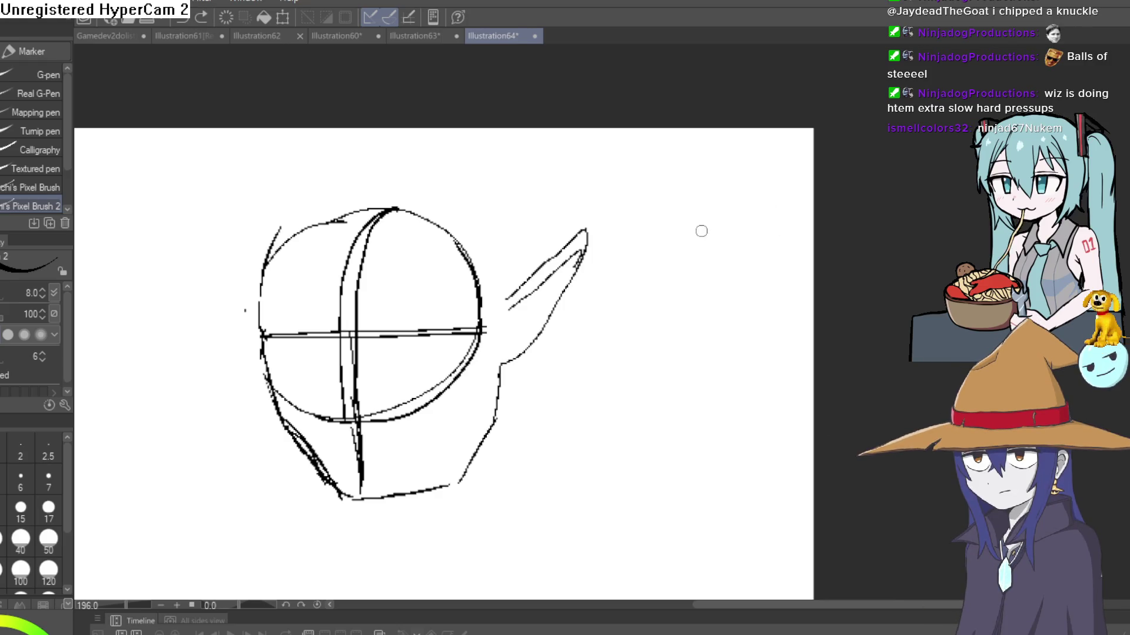
{"action": "scroll", "coordinate": [559, 365], "scroll_direction": "up", "scroll_amount": 3}
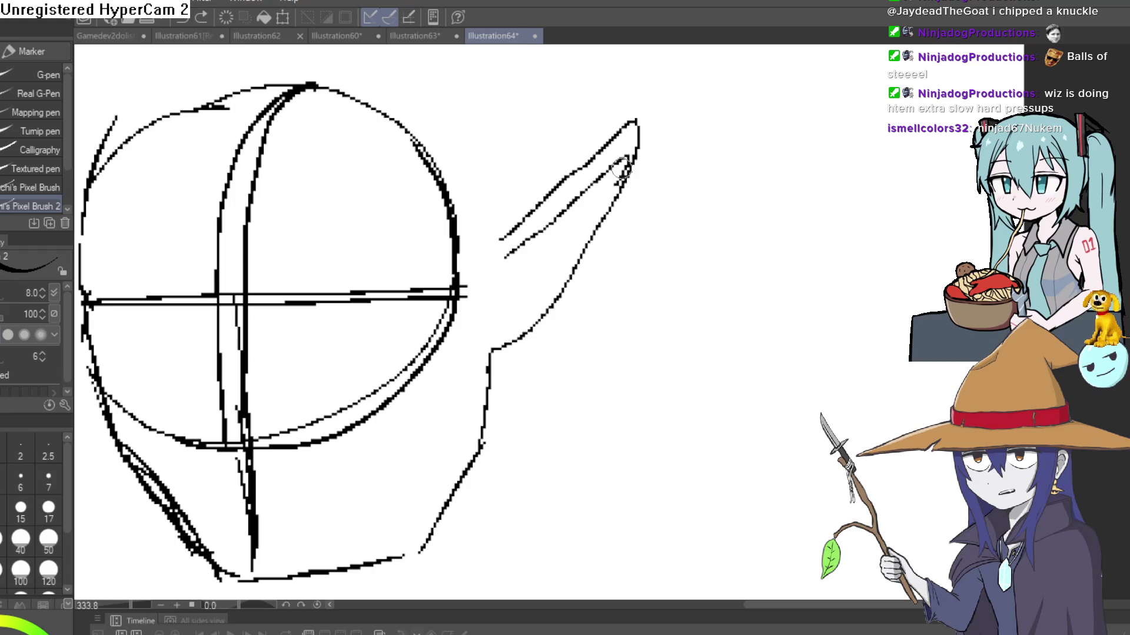
{"action": "mouse_move", "coordinate": [630, 155]}
{"action": "left_mouse_down"}
{"action": "mouse_move", "coordinate": [537, 301]}
{"action": "mouse_move", "coordinate": [494, 322]}
{"action": "left_mouse_up"}
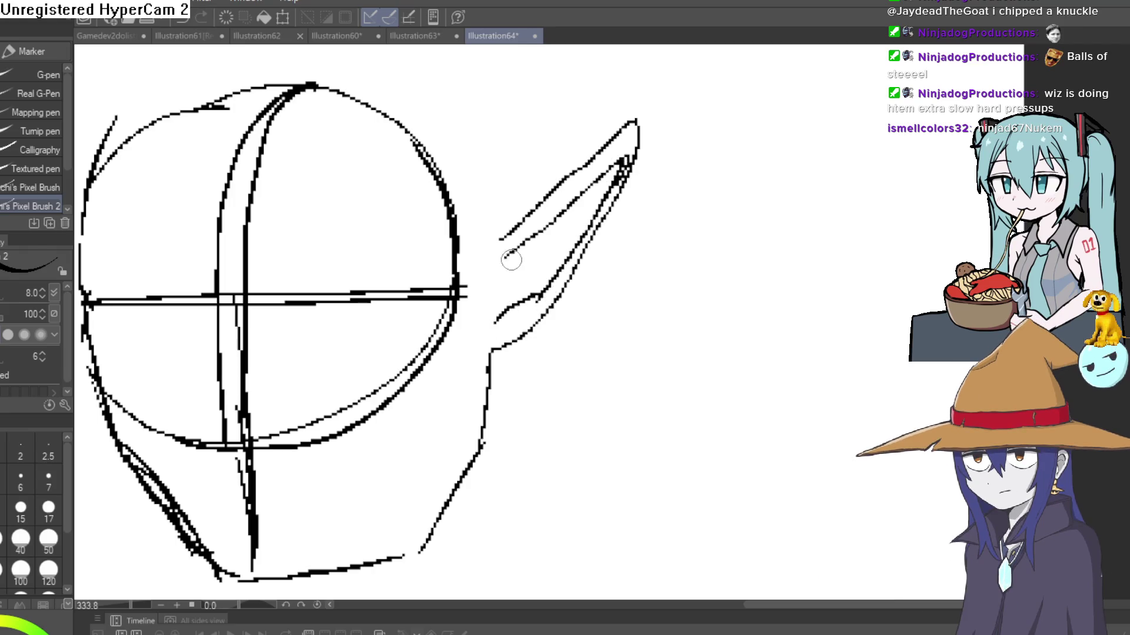
{"action": "mouse_move", "coordinate": [512, 246]}
{"action": "left_mouse_down"}
{"action": "mouse_move", "coordinate": [499, 281]}
{"action": "mouse_move", "coordinate": [513, 252]}
{"action": "mouse_move", "coordinate": [538, 278]}
{"action": "left_mouse_up"}
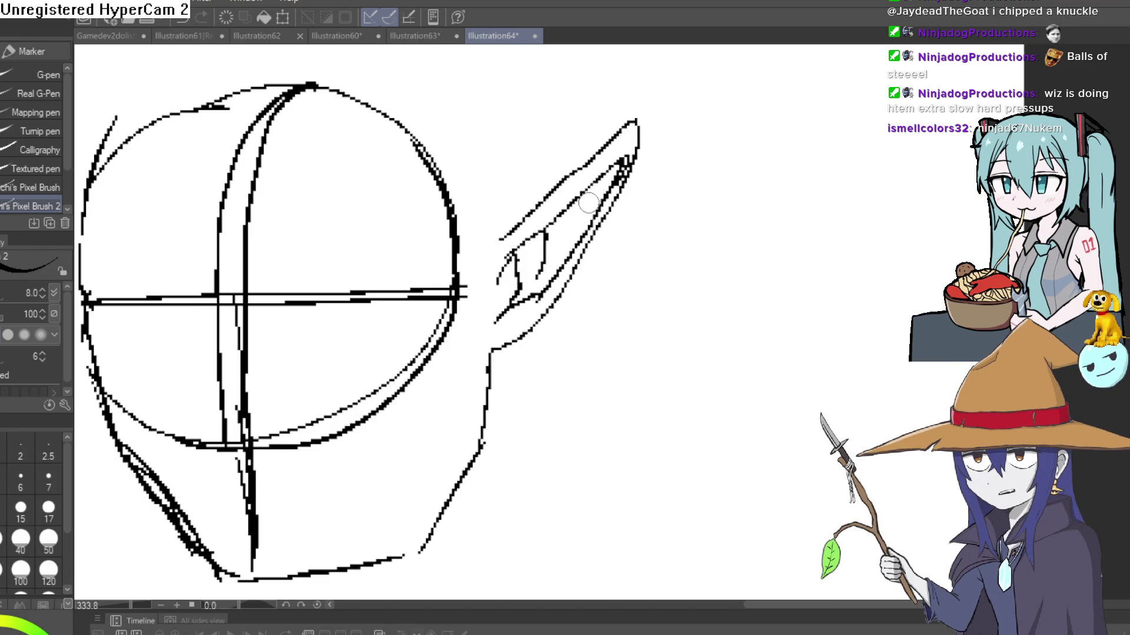
{"action": "left_click_drag", "start_coordinate": [575, 200], "coordinate": [567, 236]}
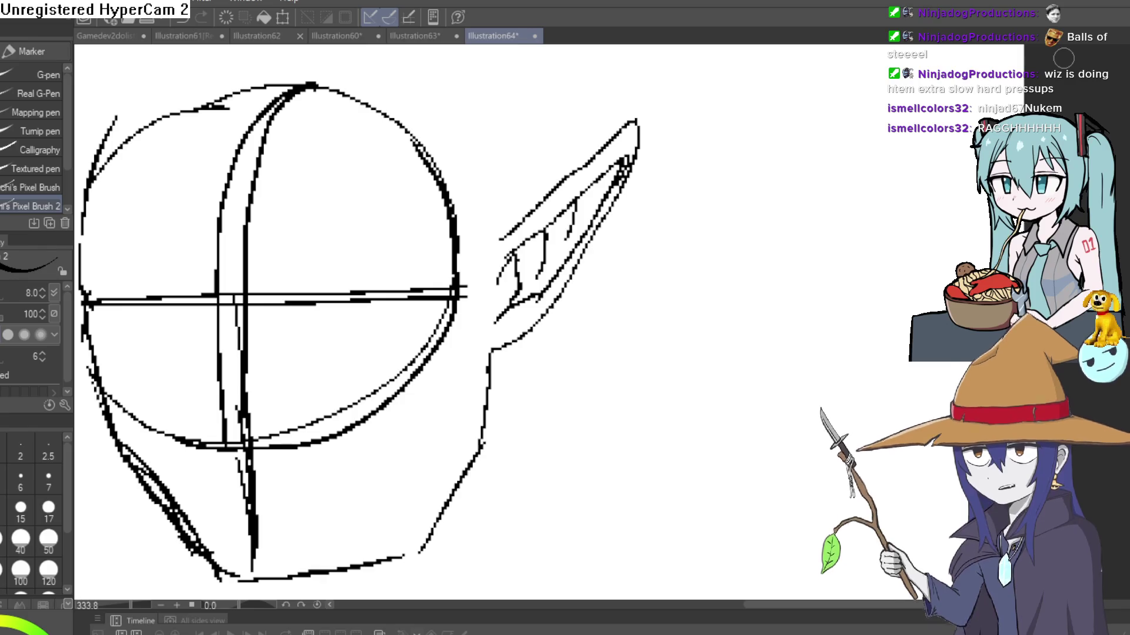
{"action": "mouse_move", "coordinate": [478, 342]}
{"action": "left_mouse_down"}
{"action": "mouse_move", "coordinate": [514, 302]}
{"action": "mouse_move", "coordinate": [597, 253]}
{"action": "left_mouse_up"}
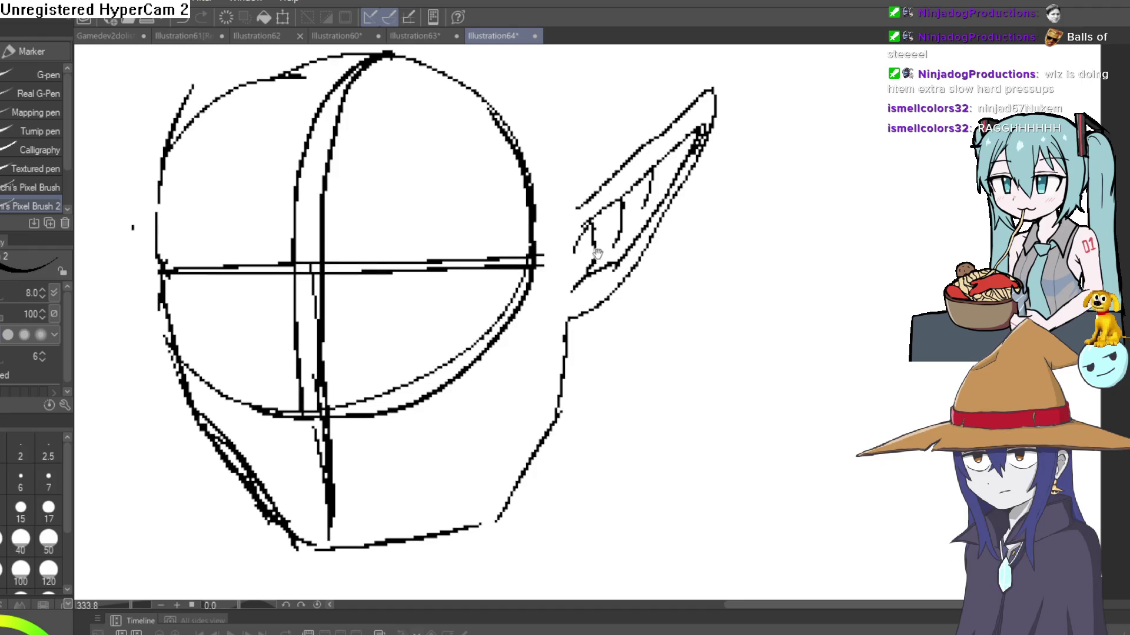
Draw neck lines below the jaw on both sides, redoing the right one, then zoom out.
{"action": "scroll", "coordinate": [615, 234], "scroll_direction": "down", "scroll_amount": 3}
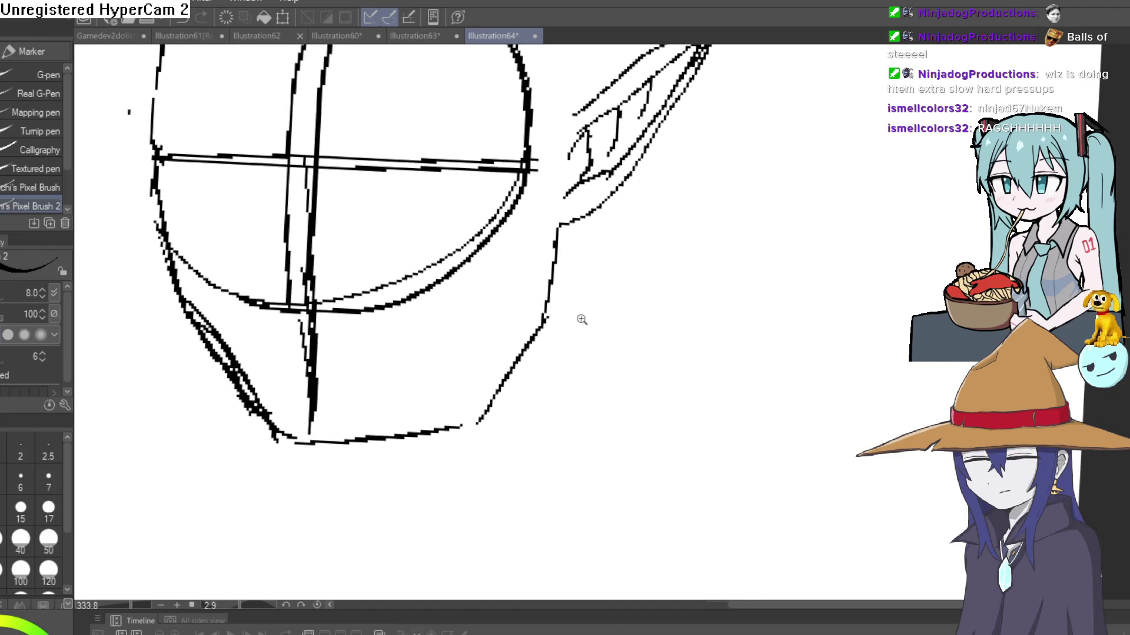
{"action": "scroll", "coordinate": [580, 320], "scroll_direction": "down", "scroll_amount": 2}
{"action": "left_click_drag", "start_coordinate": [524, 252], "coordinate": [545, 393]}
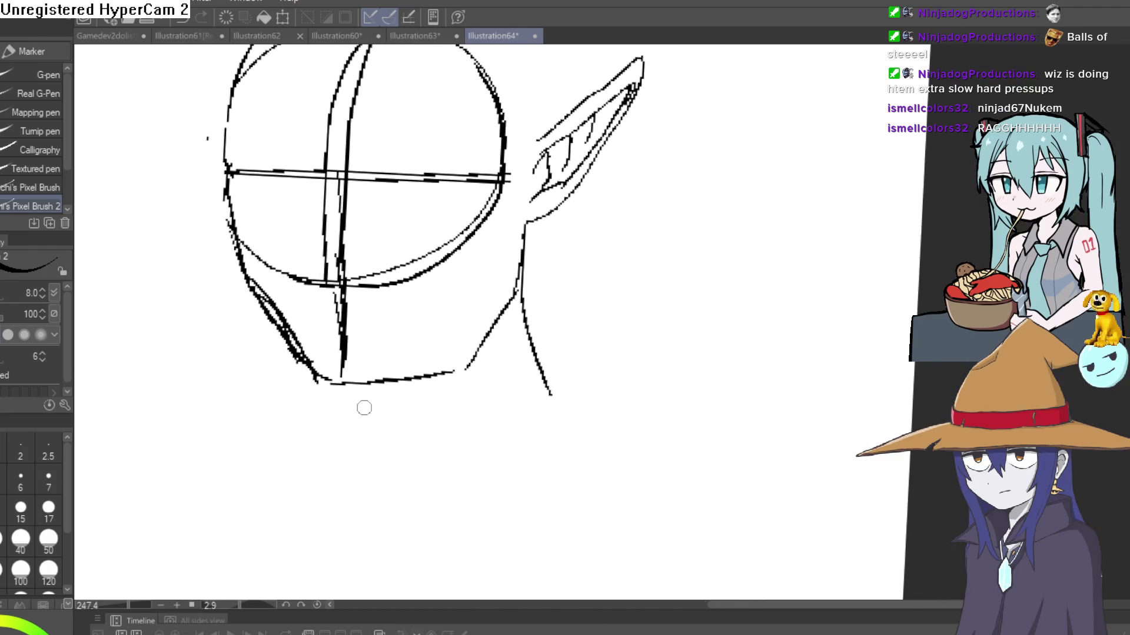
{"action": "left_click_drag", "start_coordinate": [281, 336], "coordinate": [274, 406]}
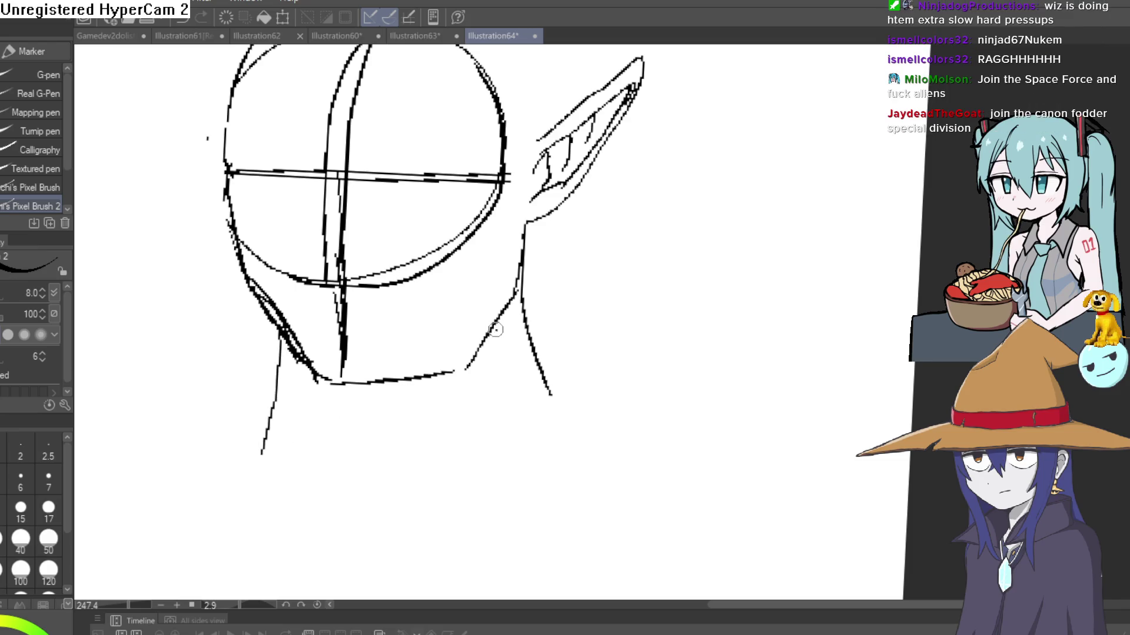
{"action": "left_click_drag", "start_coordinate": [496, 330], "coordinate": [477, 465]}
{"action": "key", "text": "ctrl+z"}
{"action": "left_click_drag", "start_coordinate": [492, 347], "coordinate": [427, 506]}
{"action": "left_click_drag", "start_coordinate": [453, 446], "coordinate": [433, 512]}
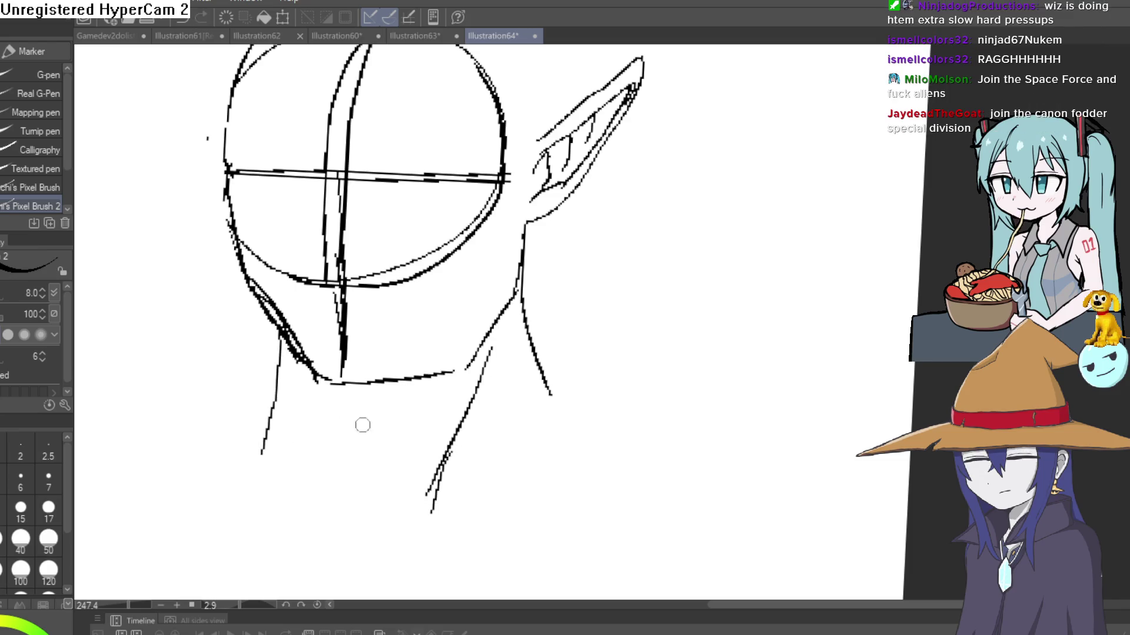
{"action": "scroll", "coordinate": [363, 425], "scroll_direction": "down", "scroll_amount": 5}
{"action": "left_click_drag", "start_coordinate": [543, 383], "coordinate": [530, 410]}
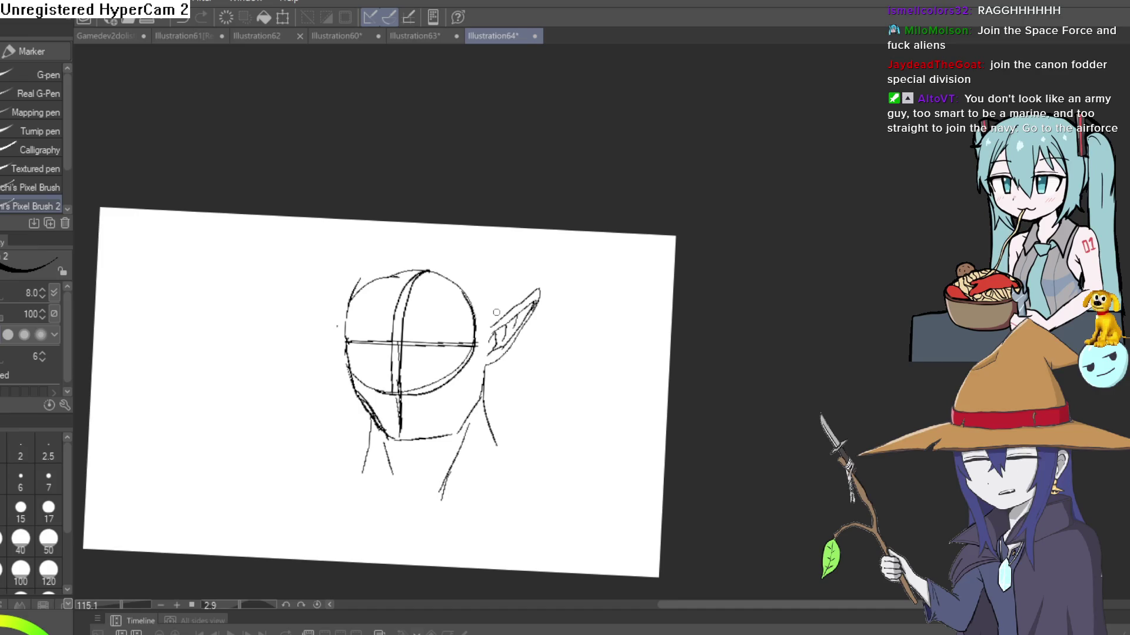
Try two test strokes right of the ear, then undo them.
{"action": "left_click_drag", "start_coordinate": [612, 300], "coordinate": [556, 382]}
{"action": "left_click_drag", "start_coordinate": [612, 345], "coordinate": [575, 404]}
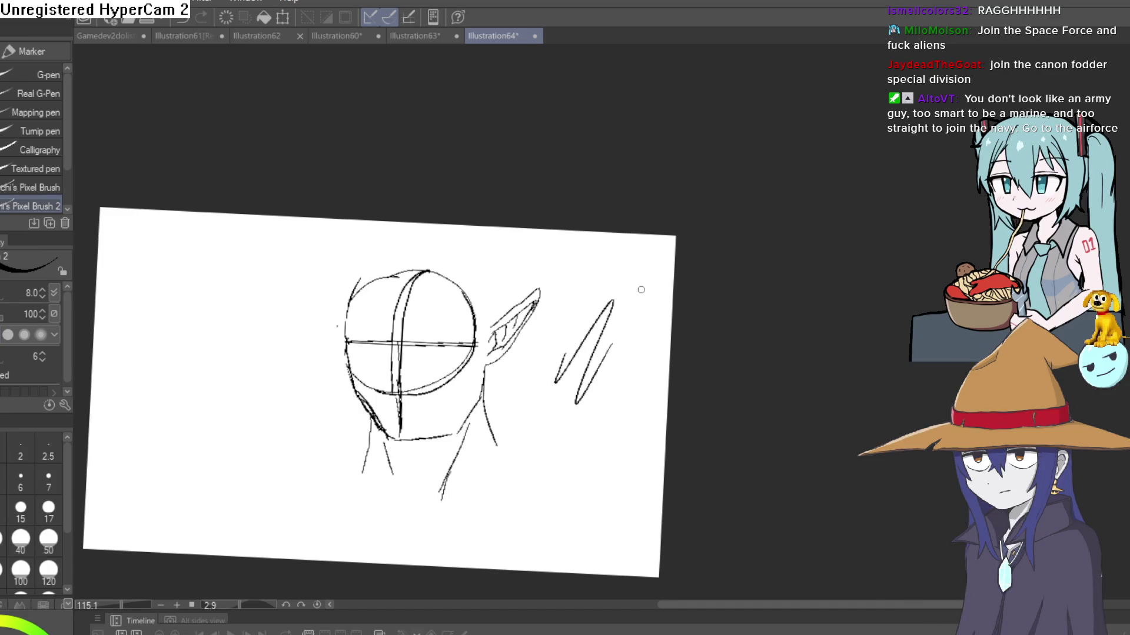
{"action": "key", "text": "ctrl+z"}
{"action": "key", "text": "ctrl+z"}
Zoom in and rub out the doubled neck line below the ear with the Hard eraser.
{"action": "scroll", "coordinate": [543, 322], "scroll_direction": "up", "scroll_amount": 2}
{"action": "scroll", "coordinate": [543, 322], "scroll_direction": "up", "scroll_amount": 1}
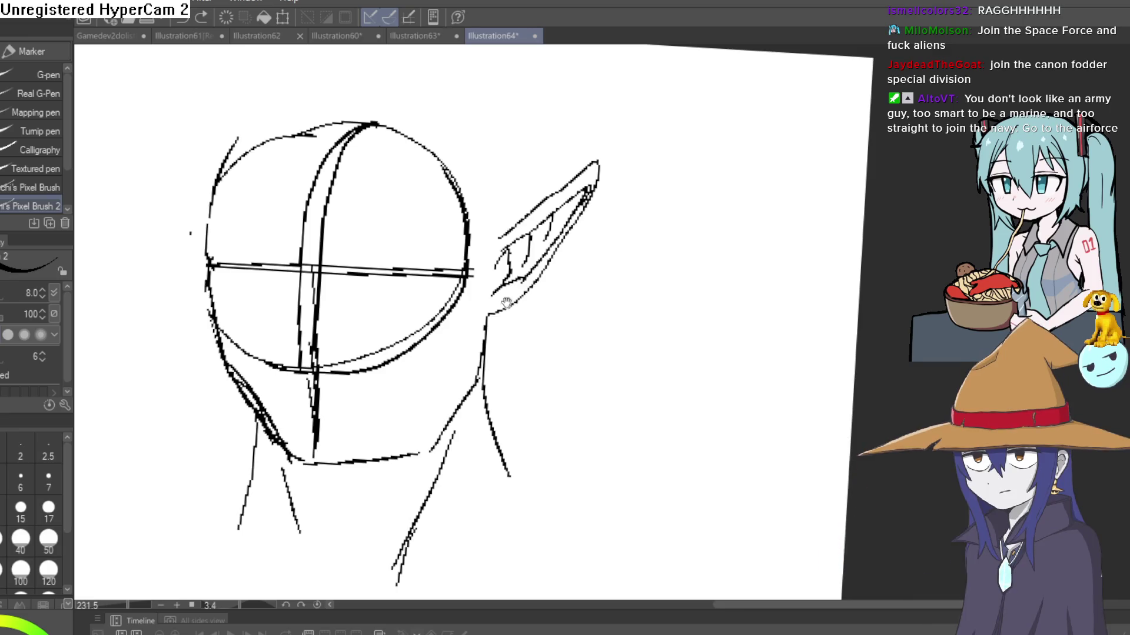
{"action": "scroll", "coordinate": [500, 316], "scroll_direction": "up", "scroll_amount": 1}
{"action": "key", "text": "e"}
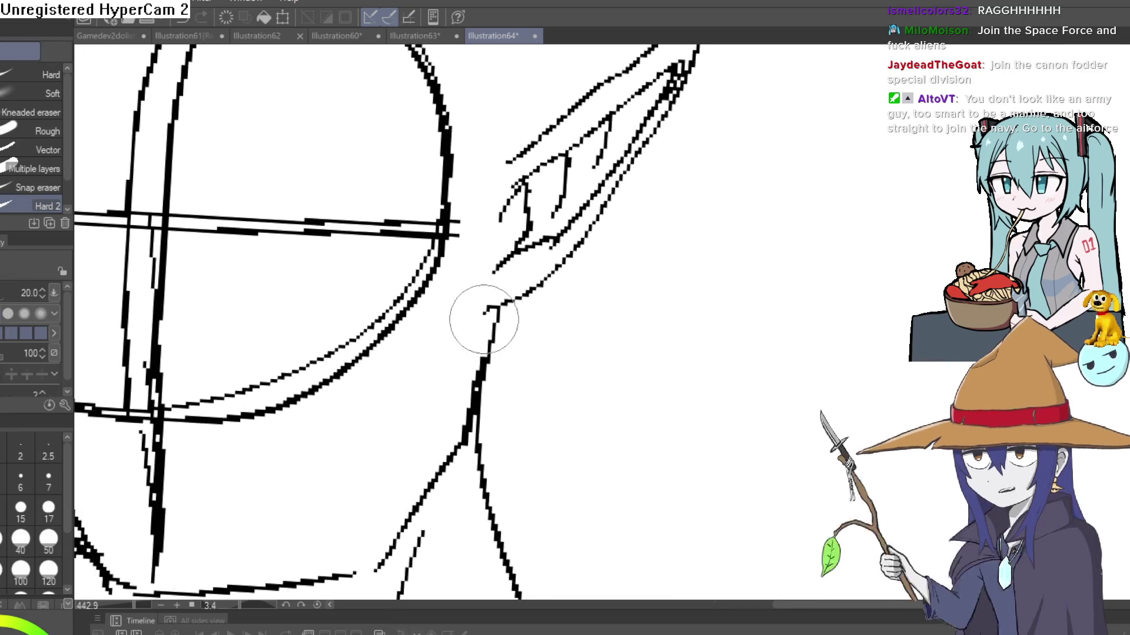
{"action": "left_click_drag", "start_coordinate": [479, 315], "coordinate": [454, 399]}
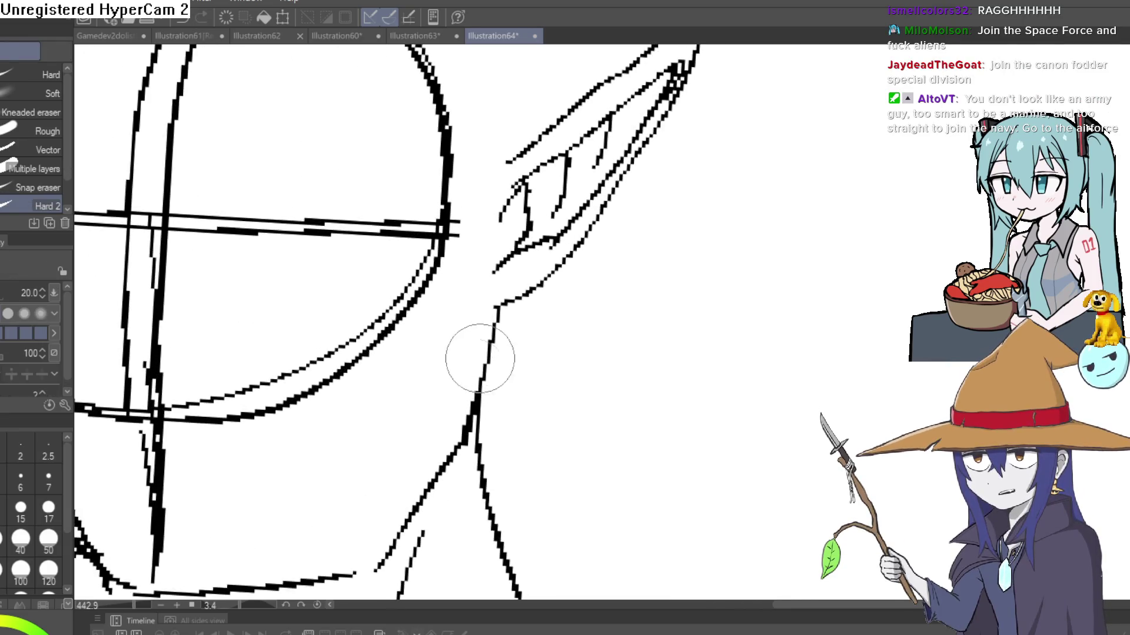
{"action": "scroll", "coordinate": [496, 367], "scroll_direction": "down", "scroll_amount": 1}
{"action": "scroll", "coordinate": [496, 366], "scroll_direction": "down", "scroll_amount": 1}
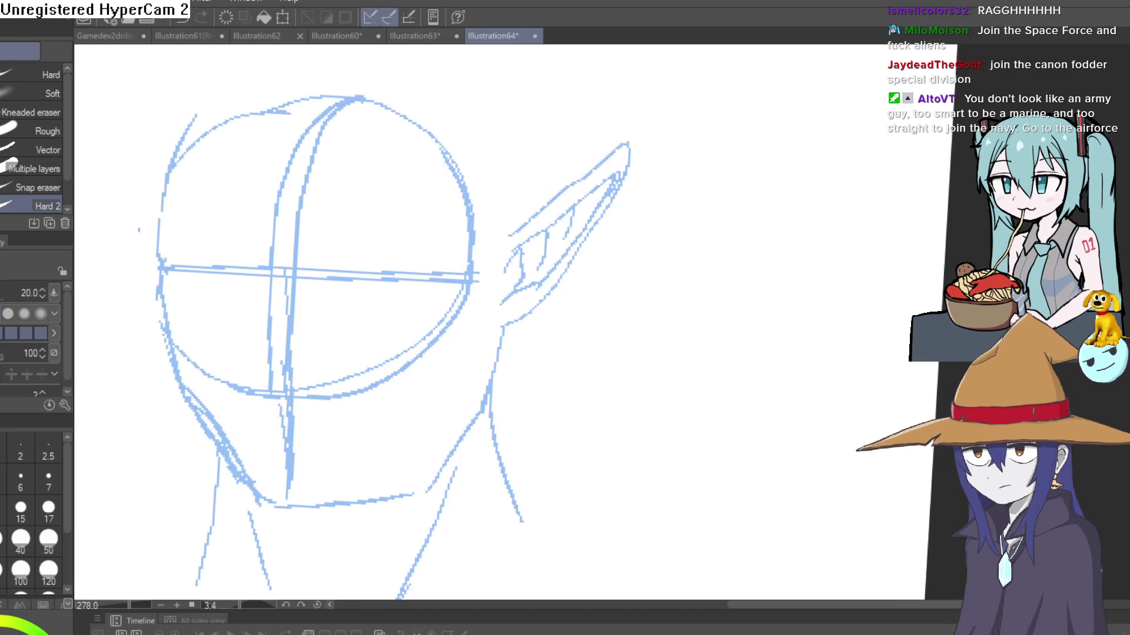
Shift the sketch into position and tilt the view to a comfortable drawing angle.
{"action": "mouse_move", "coordinate": [617, 287]}
{"action": "left_mouse_down"}
{"action": "mouse_move", "coordinate": [630, 277]}
{"action": "mouse_move", "coordinate": [643, 189]}
{"action": "mouse_move", "coordinate": [630, 277]}
{"action": "left_mouse_up"}
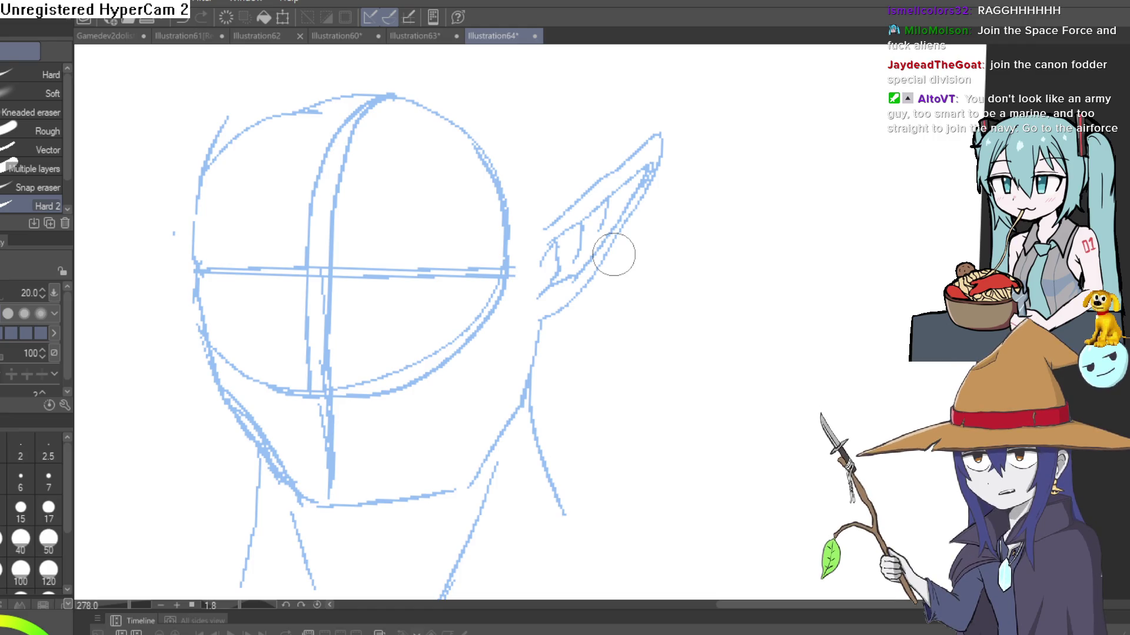
{"action": "mouse_move", "coordinate": [612, 177]}
{"action": "left_mouse_down"}
{"action": "mouse_move", "coordinate": [559, 282]}
{"action": "mouse_move", "coordinate": [676, 207]}
{"action": "mouse_move", "coordinate": [685, 176]}
{"action": "mouse_move", "coordinate": [653, 201]}
{"action": "mouse_move", "coordinate": [733, 96]}
{"action": "left_mouse_up"}
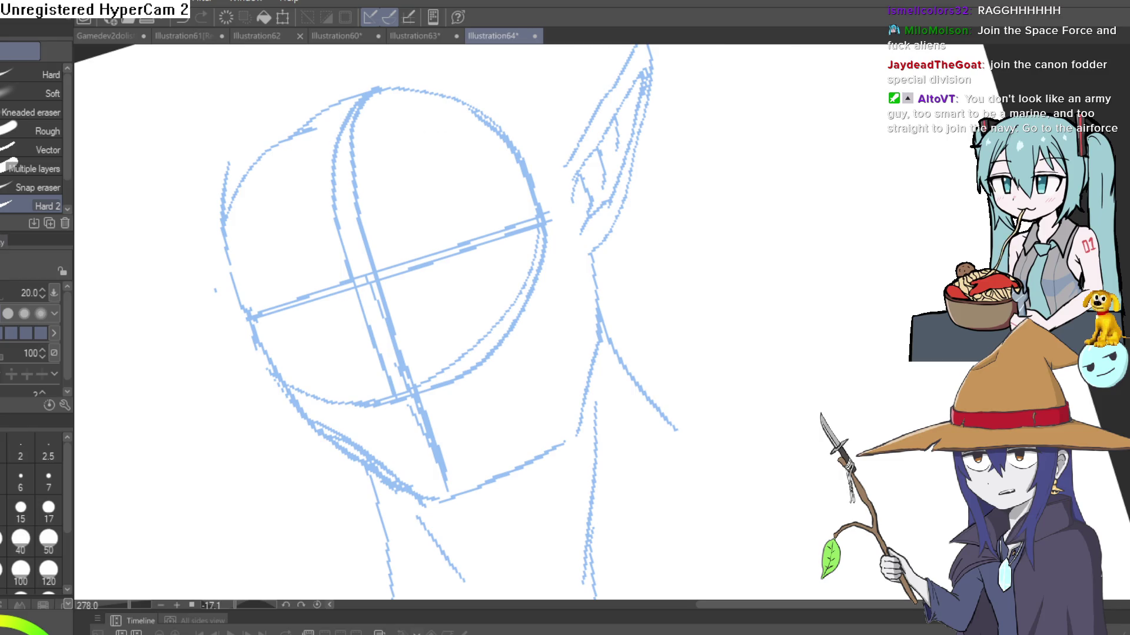
With the pixel pen, ink the first short black strokes along the head's left outline.
{"action": "key", "text": "p"}
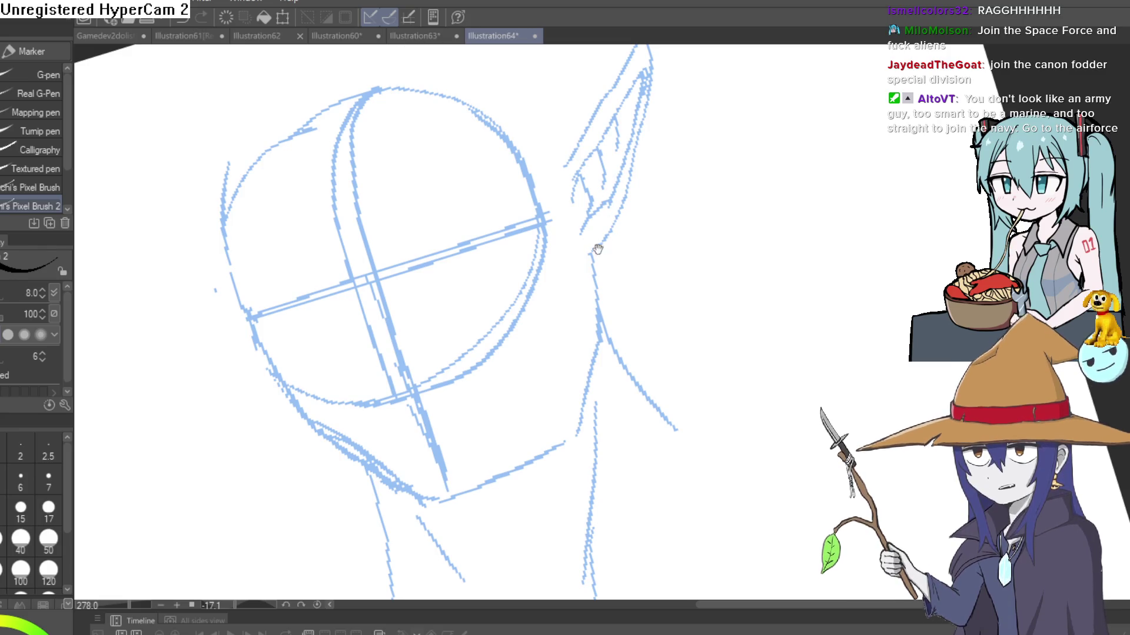
{"action": "left_click_drag", "start_coordinate": [598, 244], "coordinate": [600, 191]}
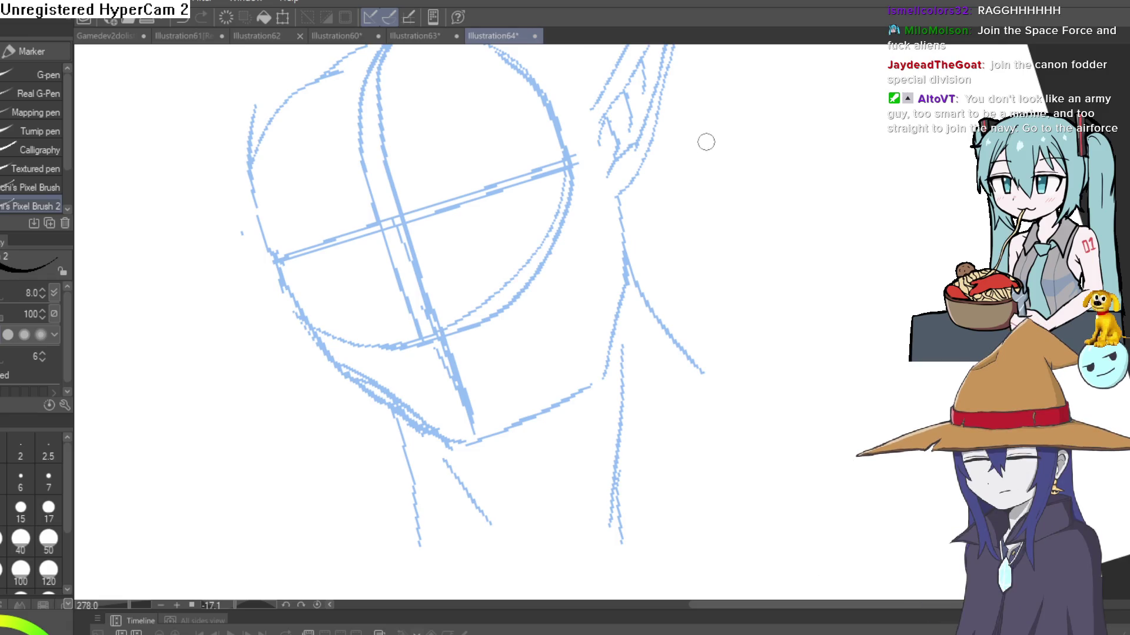
{"action": "mouse_move", "coordinate": [706, 142]}
{"action": "left_mouse_down"}
{"action": "mouse_move", "coordinate": [808, 154]}
{"action": "mouse_move", "coordinate": [789, 199]}
{"action": "mouse_move", "coordinate": [779, 169]}
{"action": "mouse_move", "coordinate": [735, 241]}
{"action": "left_mouse_up"}
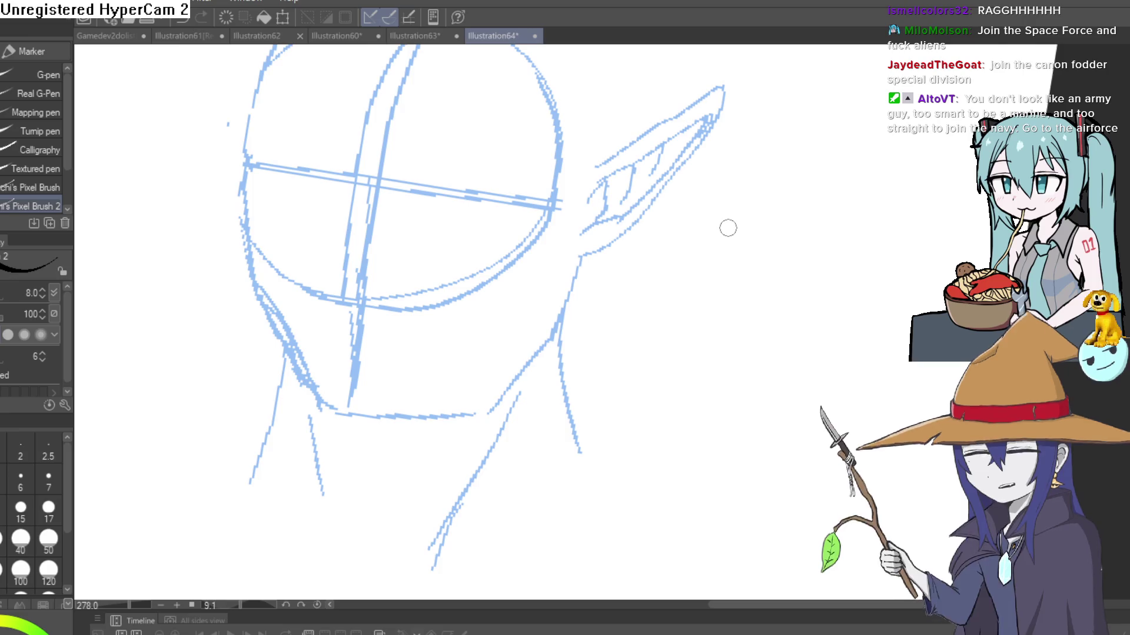
{"action": "left_click_drag", "start_coordinate": [721, 229], "coordinate": [717, 301]}
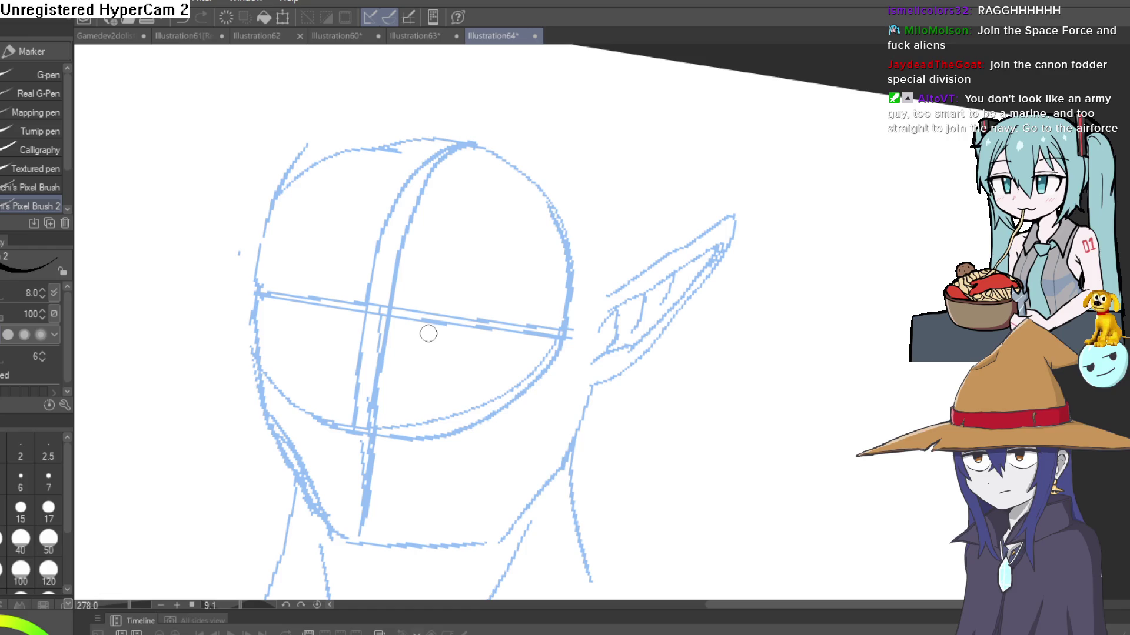
{"action": "left_click_drag", "start_coordinate": [268, 311], "coordinate": [273, 331]}
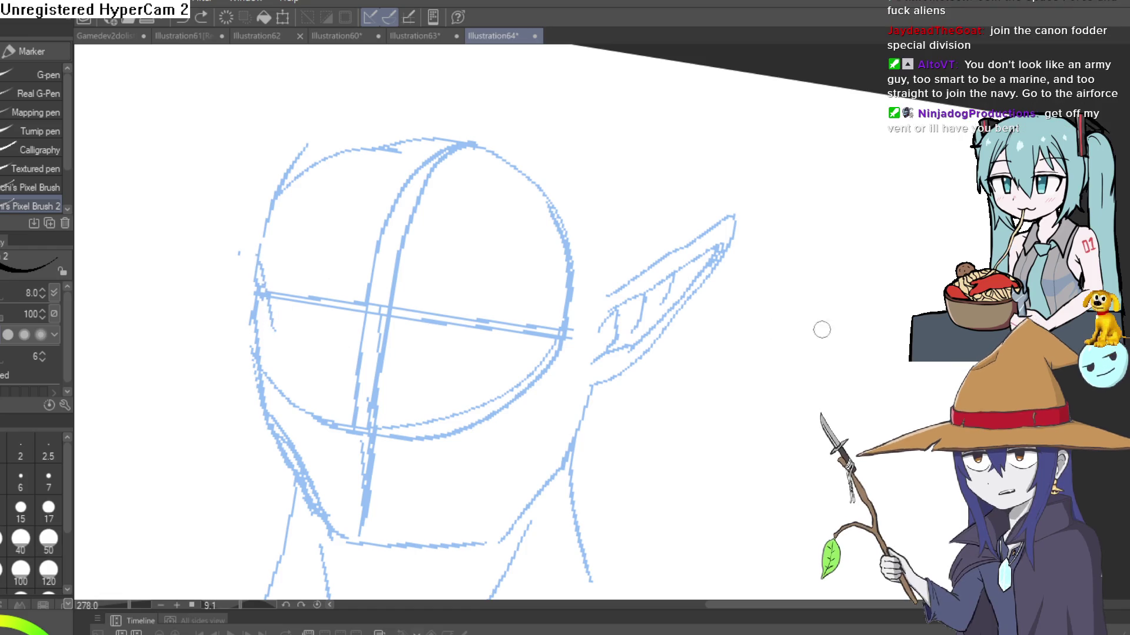
{"action": "mouse_move", "coordinate": [645, 227]}
{"action": "left_mouse_down"}
{"action": "mouse_move", "coordinate": [585, 220]}
{"action": "mouse_move", "coordinate": [637, 210]}
{"action": "left_mouse_up"}
{"action": "mouse_move", "coordinate": [238, 299]}
{"action": "left_mouse_down"}
{"action": "mouse_move", "coordinate": [275, 429]}
{"action": "mouse_move", "coordinate": [335, 444]}
{"action": "mouse_move", "coordinate": [322, 450]}
{"action": "left_mouse_up"}
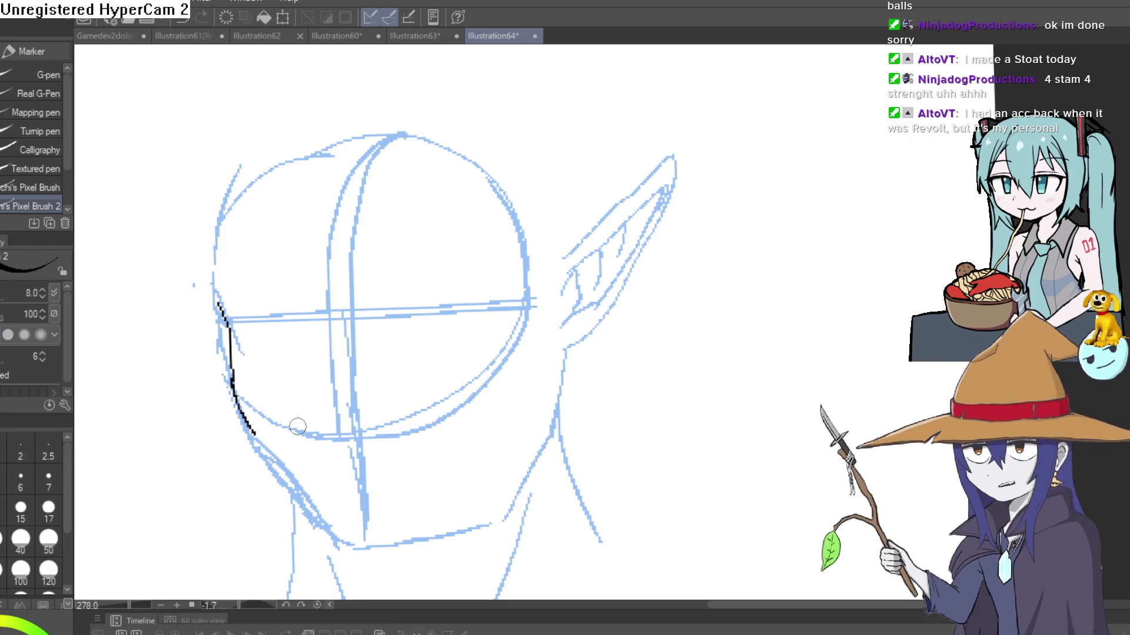
Extend the black outline up the skull's left side, tilting the view steeply toward the cheek.
{"action": "left_click_drag", "start_coordinate": [219, 309], "coordinate": [229, 216]}
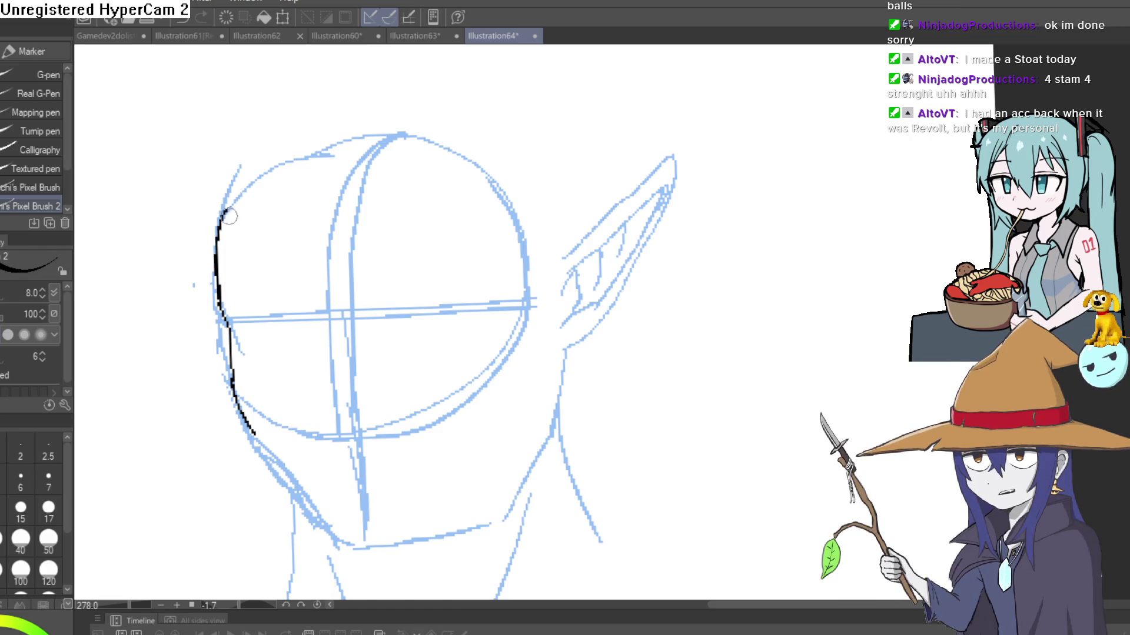
{"action": "mouse_move", "coordinate": [405, 242]}
{"action": "left_mouse_down"}
{"action": "mouse_move", "coordinate": [366, 151]}
{"action": "mouse_move", "coordinate": [631, 200]}
{"action": "left_mouse_up"}
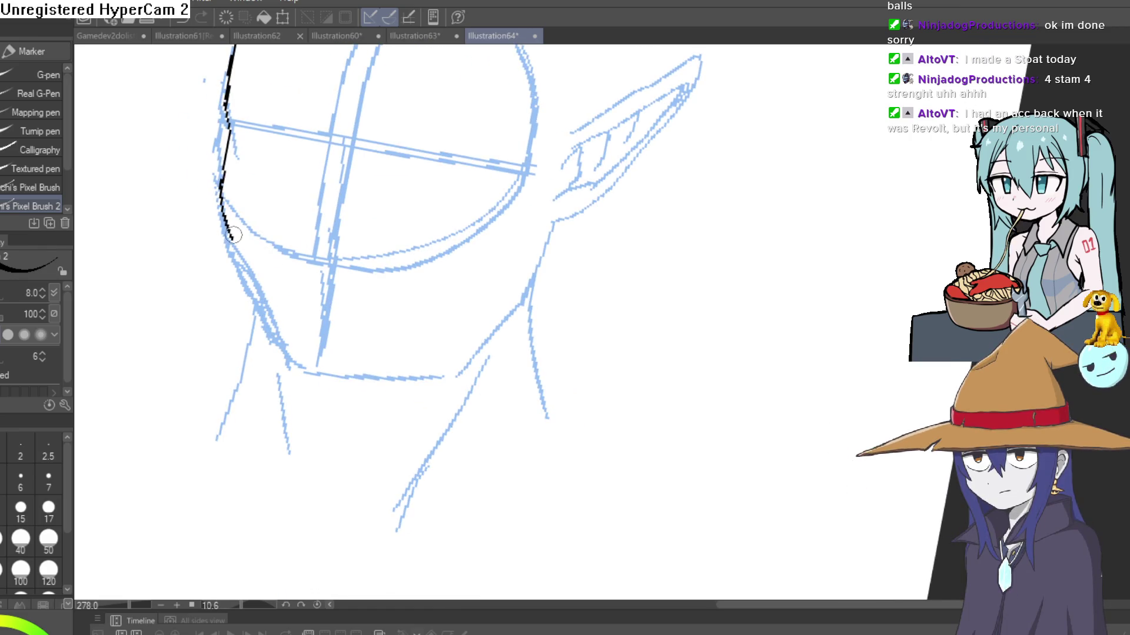
{"action": "mouse_move", "coordinate": [298, 215]}
{"action": "left_mouse_down"}
{"action": "mouse_move", "coordinate": [285, 217]}
{"action": "mouse_move", "coordinate": [302, 247]}
{"action": "mouse_move", "coordinate": [371, 190]}
{"action": "mouse_move", "coordinate": [290, 220]}
{"action": "mouse_move", "coordinate": [443, 204]}
{"action": "mouse_move", "coordinate": [487, 195]}
{"action": "mouse_move", "coordinate": [481, 180]}
{"action": "left_mouse_up"}
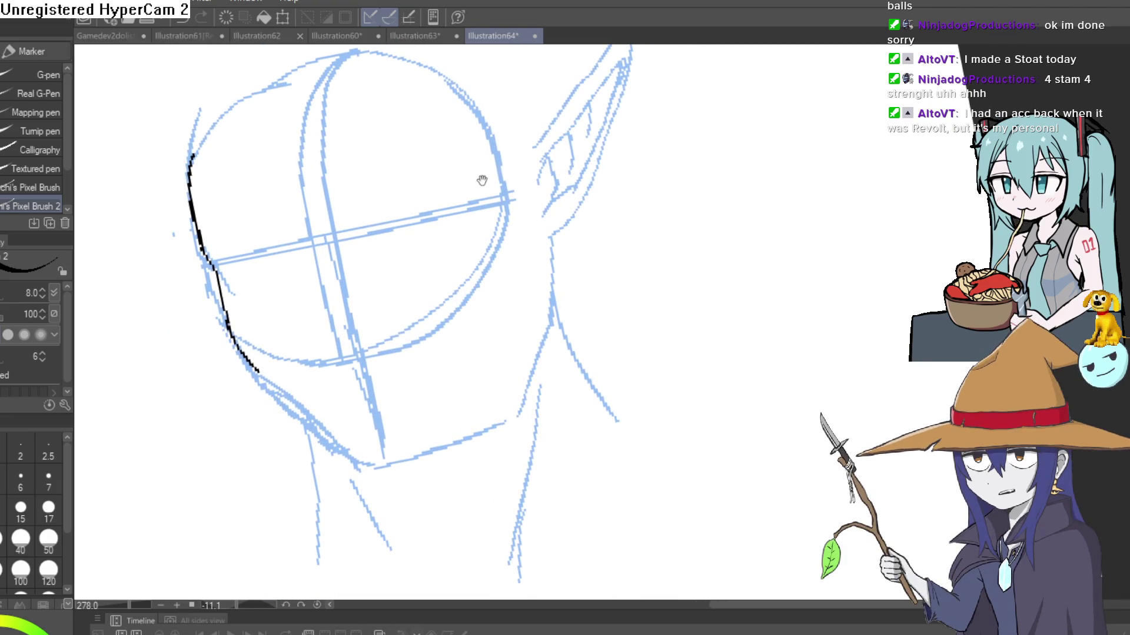
{"action": "mouse_move", "coordinate": [543, 152]}
{"action": "left_mouse_down"}
{"action": "mouse_move", "coordinate": [429, 288]}
{"action": "mouse_move", "coordinate": [380, 291]}
{"action": "mouse_move", "coordinate": [406, 300]}
{"action": "left_mouse_up"}
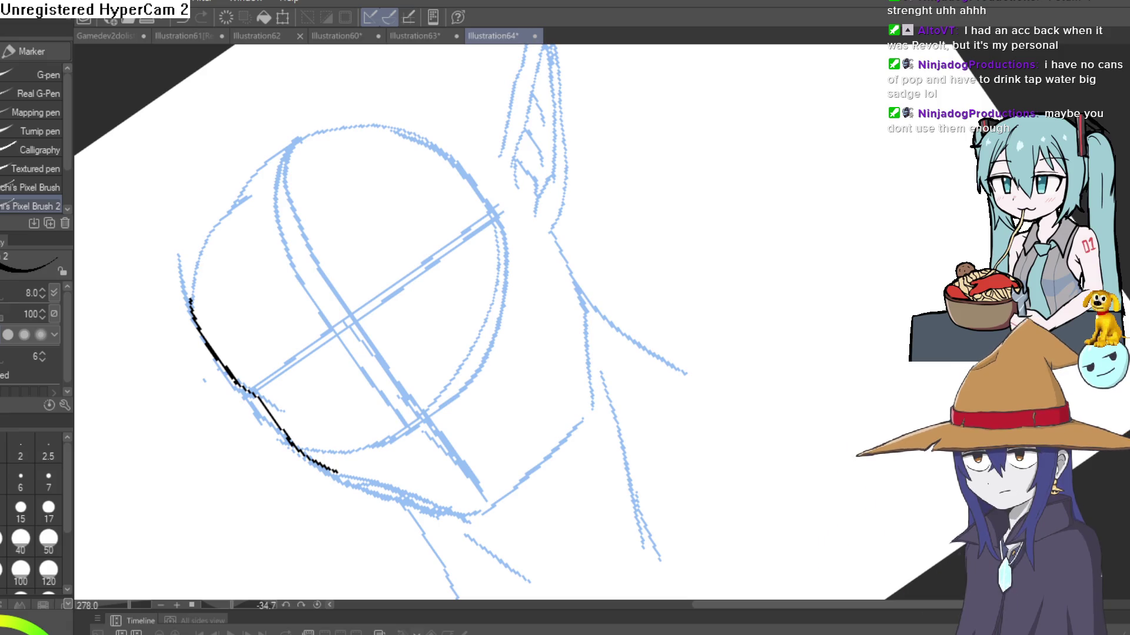
Ink the curve along the lower cheek and turn the head back upright.
{"action": "left_click_drag", "start_coordinate": [238, 387], "coordinate": [331, 330]}
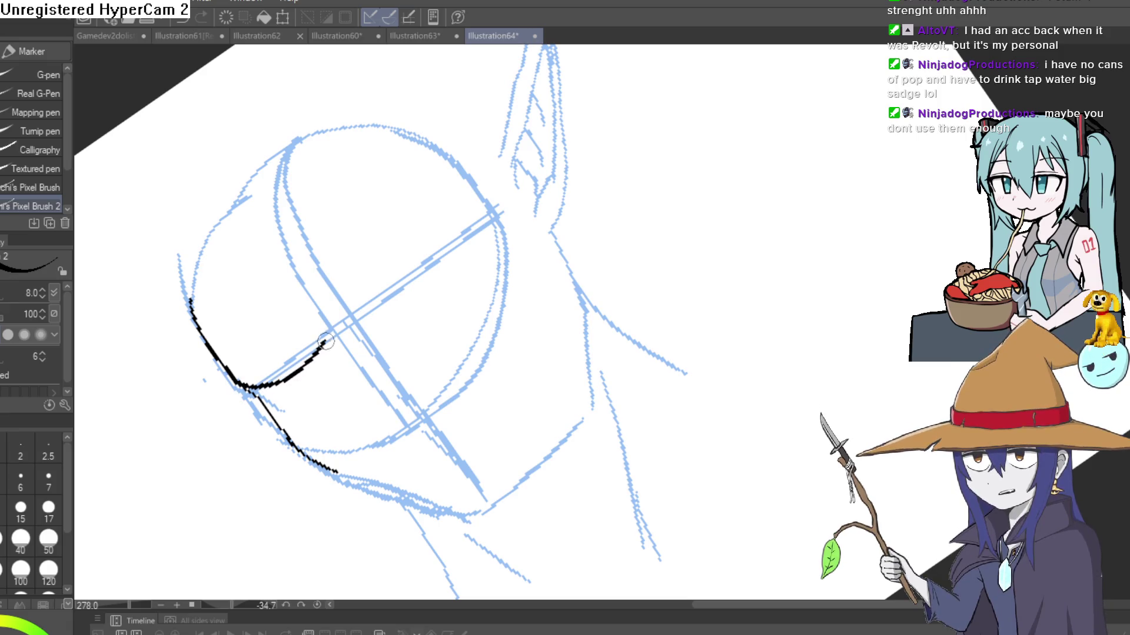
{"action": "mouse_move", "coordinate": [434, 252]}
{"action": "left_mouse_down"}
{"action": "mouse_move", "coordinate": [612, 214]}
{"action": "mouse_move", "coordinate": [676, 270]}
{"action": "mouse_move", "coordinate": [630, 248]}
{"action": "mouse_move", "coordinate": [520, 282]}
{"action": "left_mouse_up"}
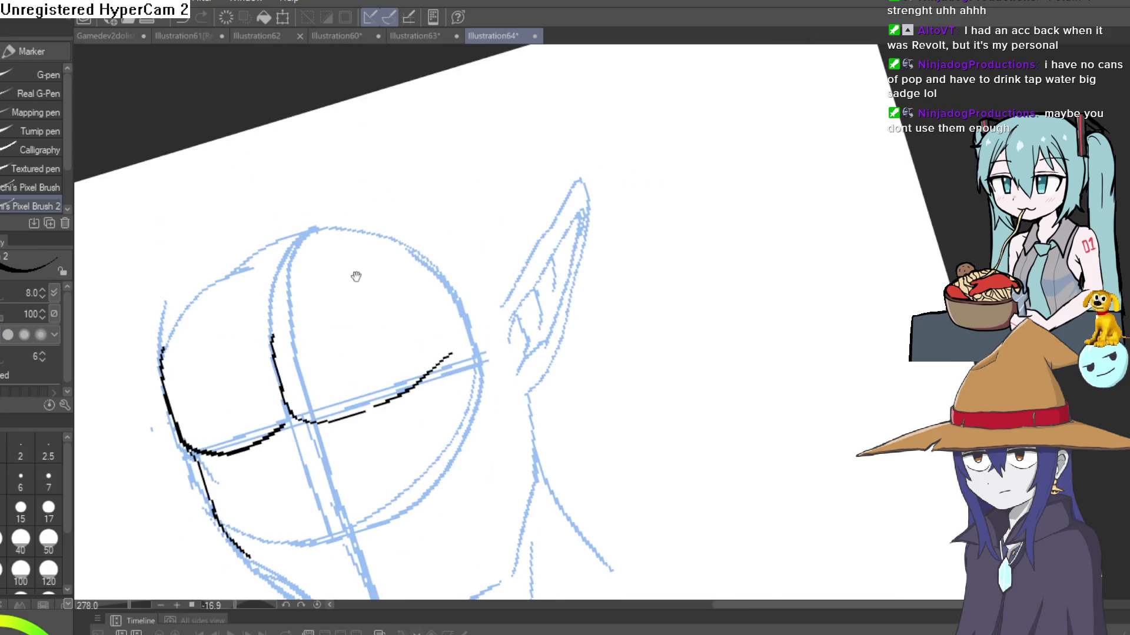
{"action": "scroll", "coordinate": [356, 272], "scroll_direction": "up", "scroll_amount": 5}
{"action": "scroll", "coordinate": [739, 256], "scroll_direction": "down", "scroll_amount": 2}
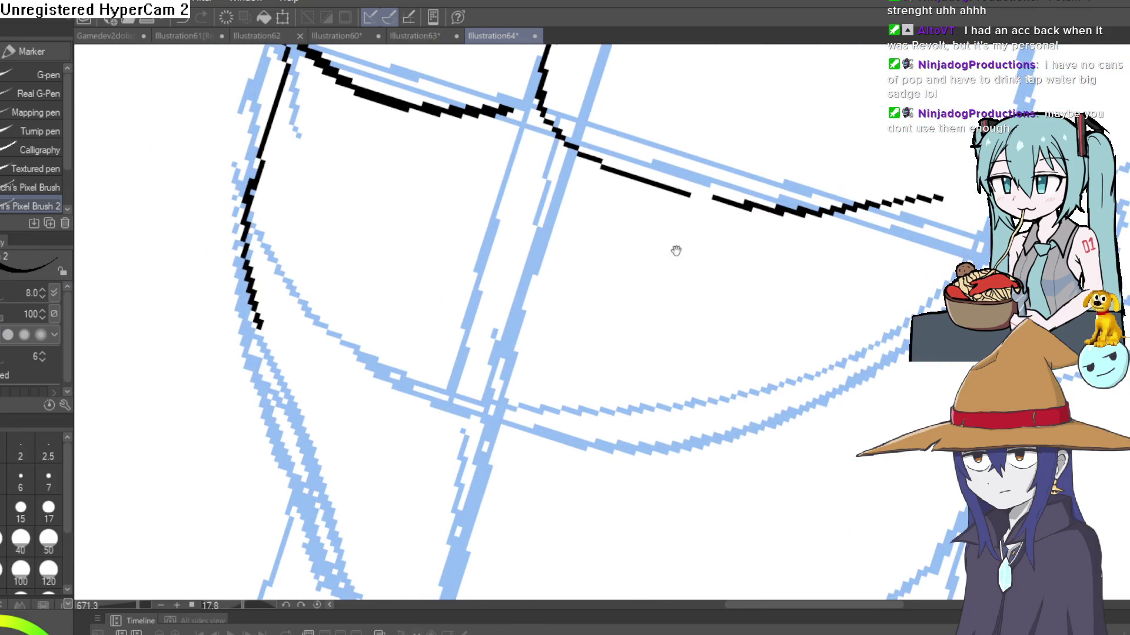
{"action": "mouse_move", "coordinate": [676, 249]}
{"action": "left_mouse_down"}
{"action": "mouse_move", "coordinate": [686, 192]}
{"action": "mouse_move", "coordinate": [664, 214]}
{"action": "left_mouse_up"}
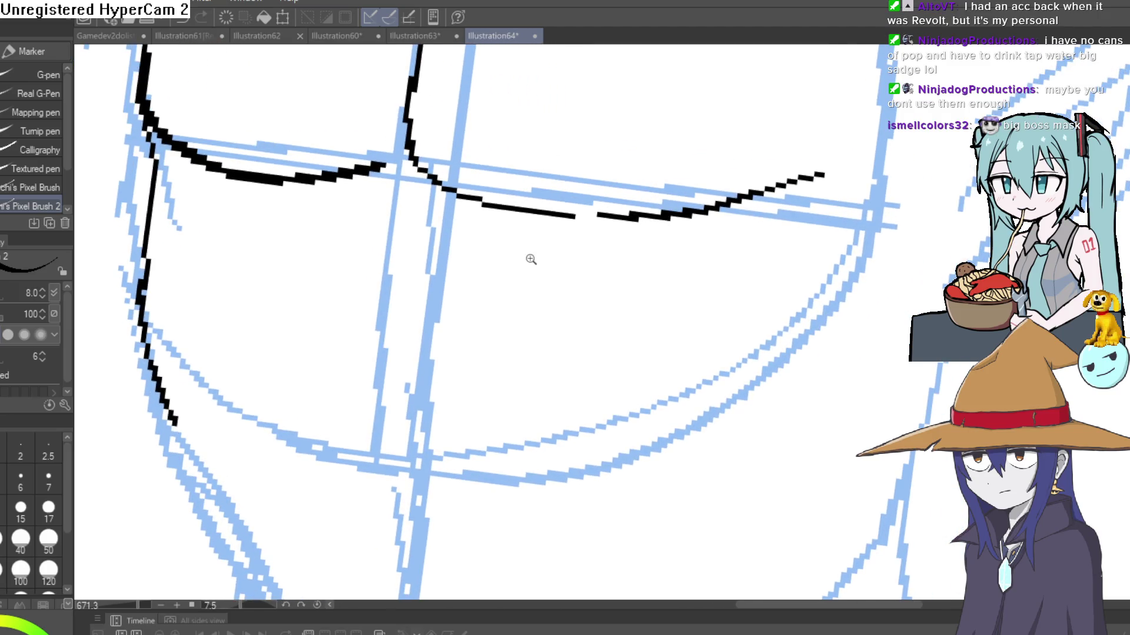
{"action": "scroll", "coordinate": [530, 259], "scroll_direction": "down", "scroll_amount": 1}
Ink both sides of the nose bridge down from the brow, with a diagonal at its lower end.
{"action": "left_click_drag", "start_coordinate": [414, 167], "coordinate": [393, 344]}
{"action": "mouse_move", "coordinate": [391, 306]}
{"action": "left_mouse_down"}
{"action": "mouse_move", "coordinate": [385, 392]}
{"action": "mouse_move", "coordinate": [406, 420]}
{"action": "mouse_move", "coordinate": [443, 206]}
{"action": "left_mouse_up"}
{"action": "scroll", "coordinate": [491, 253], "scroll_direction": "down", "scroll_amount": 4}
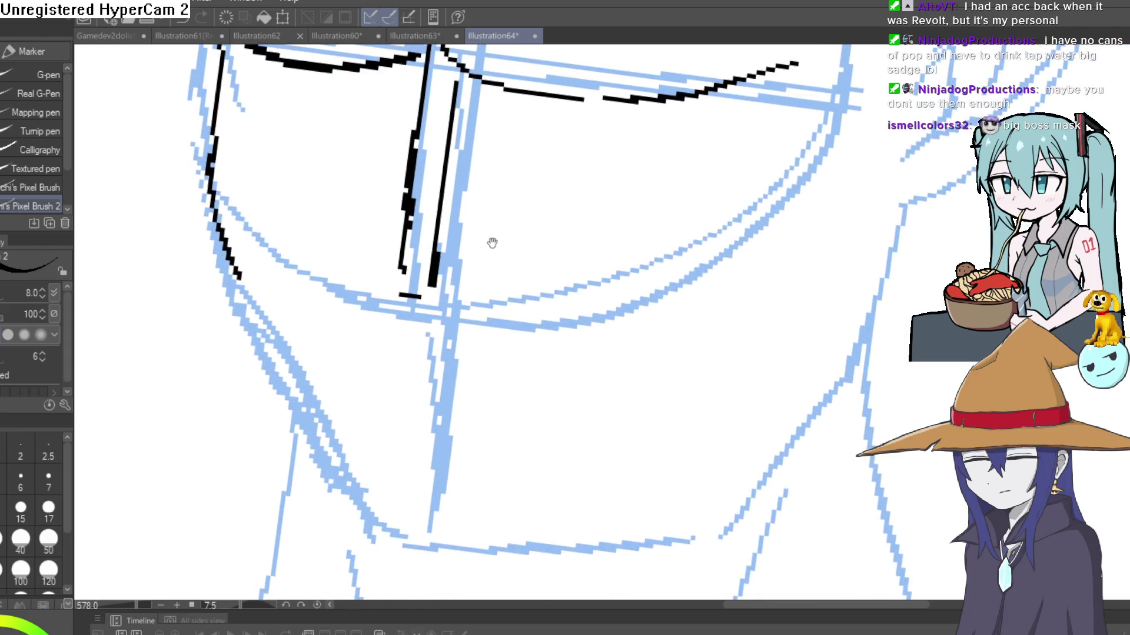
{"action": "scroll", "coordinate": [441, 297], "scroll_direction": "down", "scroll_amount": 2}
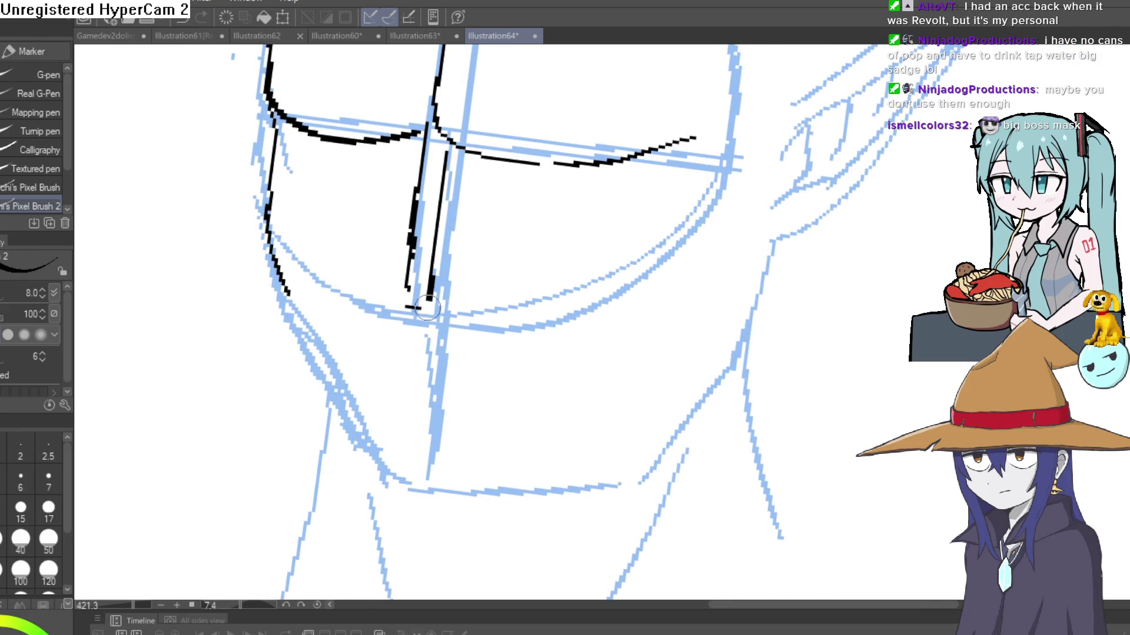
{"action": "left_click_drag", "start_coordinate": [434, 299], "coordinate": [453, 332]}
{"action": "left_click_drag", "start_coordinate": [411, 285], "coordinate": [400, 333]}
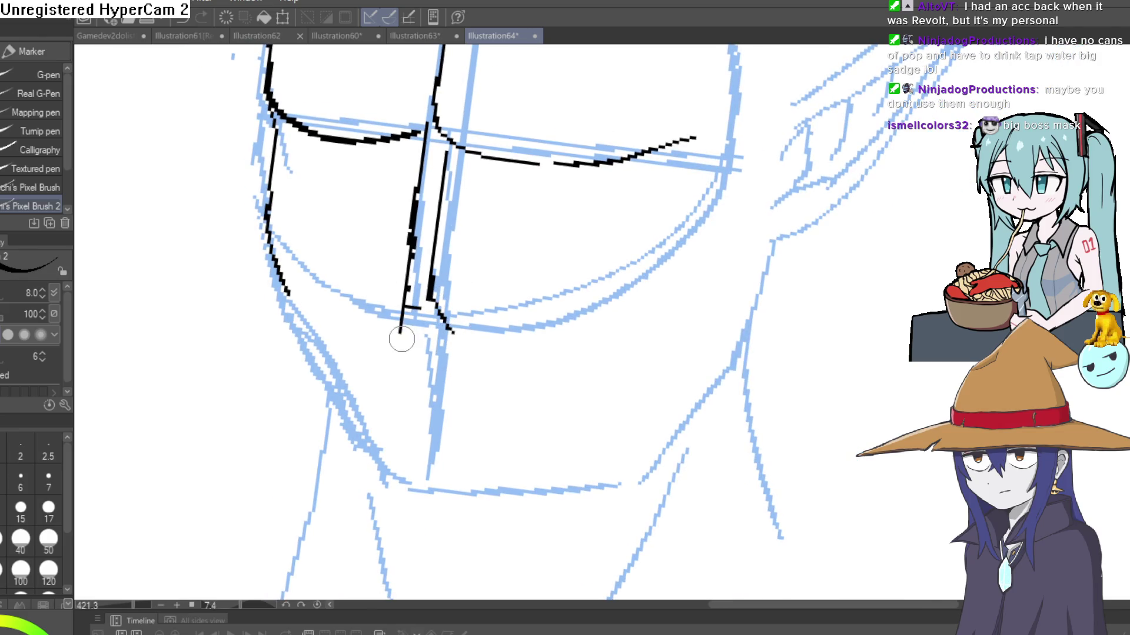
{"action": "scroll", "coordinate": [429, 353], "scroll_direction": "down", "scroll_amount": 2}
Redraw and extend the left head contour upward.
{"action": "mouse_move", "coordinate": [479, 331]}
{"action": "left_mouse_down"}
{"action": "mouse_move", "coordinate": [526, 266]}
{"action": "mouse_move", "coordinate": [549, 169]}
{"action": "mouse_move", "coordinate": [512, 232]}
{"action": "left_mouse_up"}
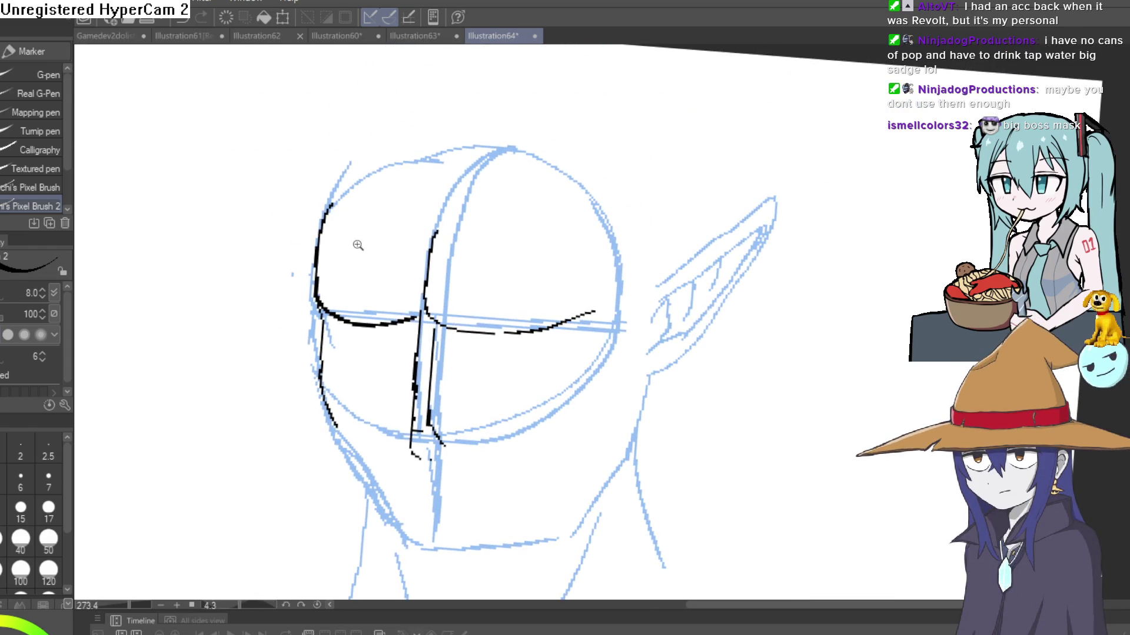
{"action": "scroll", "coordinate": [359, 245], "scroll_direction": "down", "scroll_amount": 1}
{"action": "left_click_drag", "start_coordinate": [322, 295], "coordinate": [346, 196]}
{"action": "key", "text": "e"}
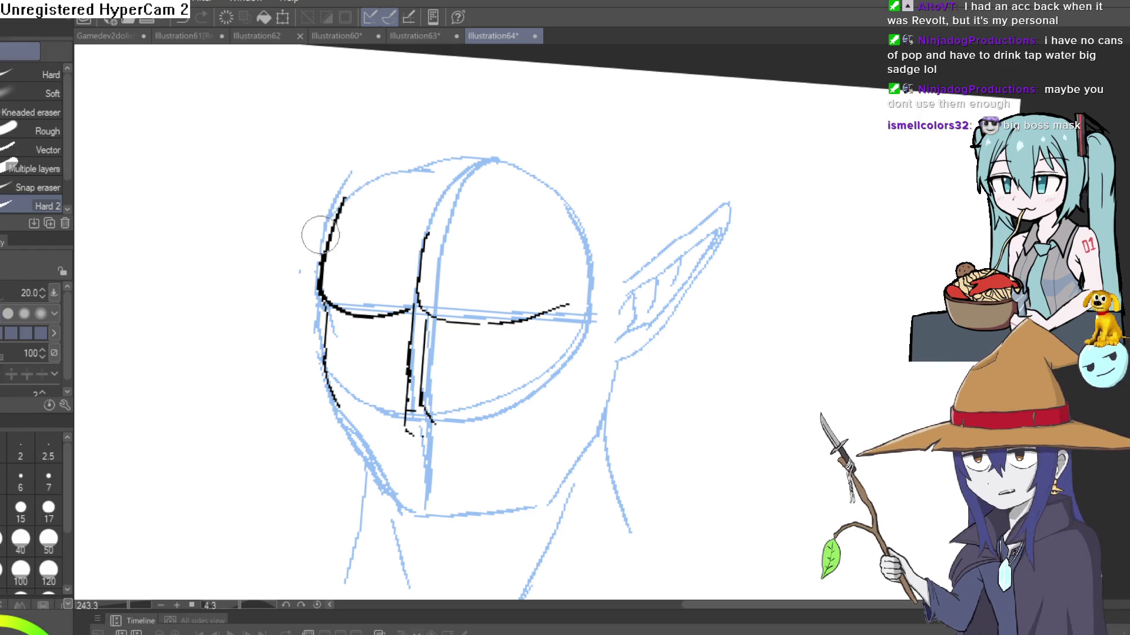
Ink the right eye's lower lid and iris outline, fill the iris black, and add a lash.
{"action": "key", "text": "p"}
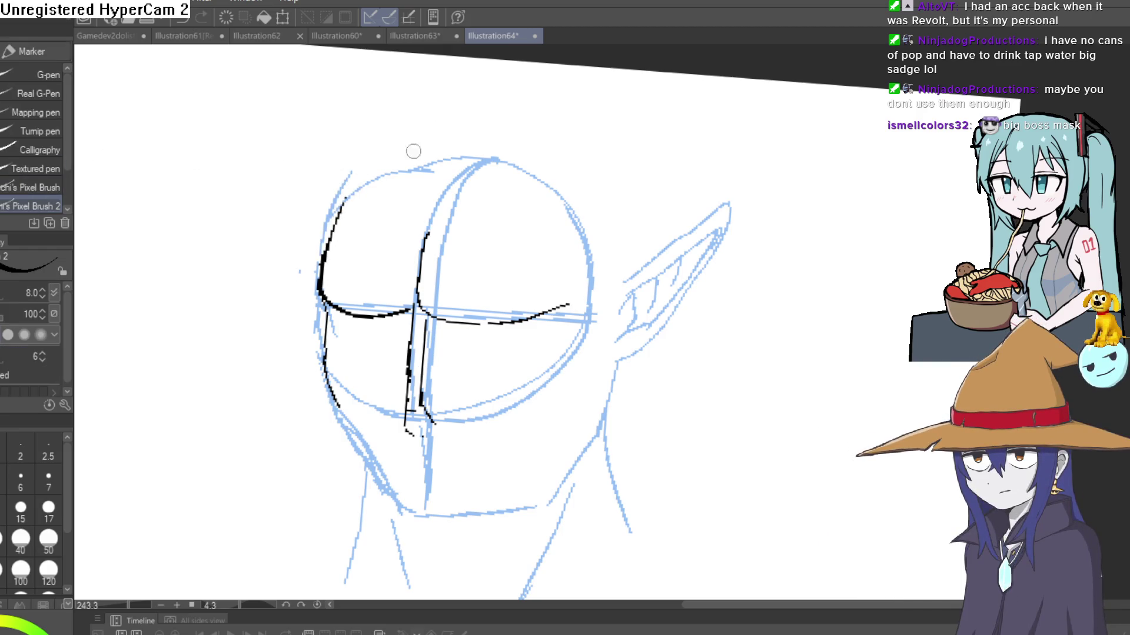
{"action": "scroll", "coordinate": [589, 188], "scroll_direction": "down", "scroll_amount": 1}
{"action": "scroll", "coordinate": [545, 222], "scroll_direction": "up", "scroll_amount": 5}
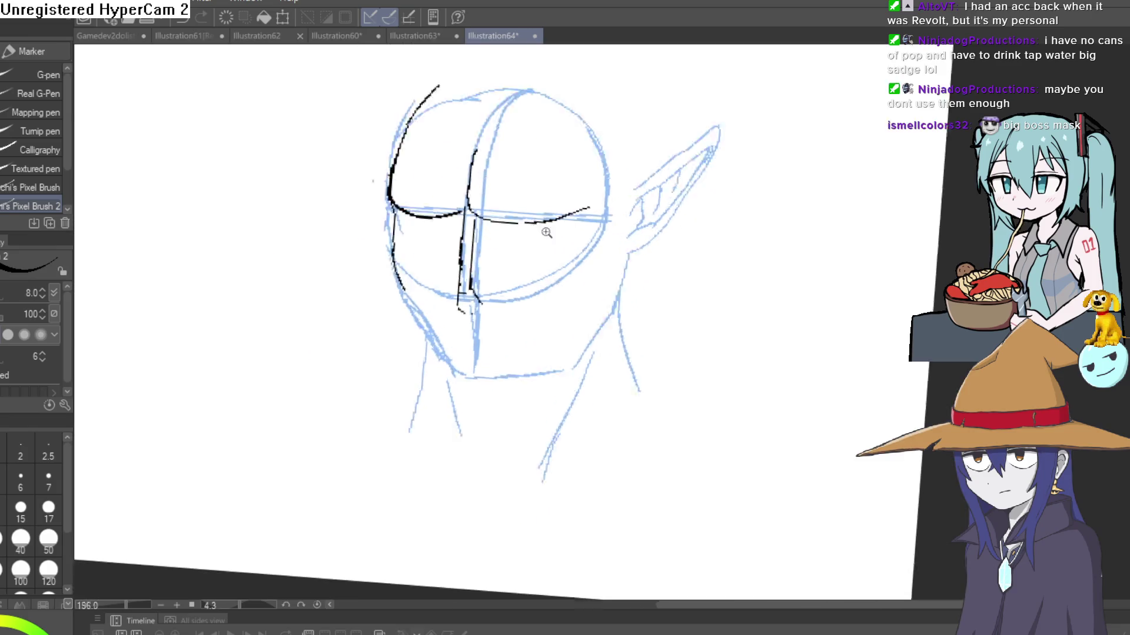
{"action": "mouse_move", "coordinate": [362, 169]}
{"action": "left_mouse_down"}
{"action": "mouse_move", "coordinate": [401, 178]}
{"action": "mouse_move", "coordinate": [398, 211]}
{"action": "mouse_move", "coordinate": [410, 219]}
{"action": "mouse_move", "coordinate": [507, 222]}
{"action": "mouse_move", "coordinate": [585, 183]}
{"action": "left_mouse_up"}
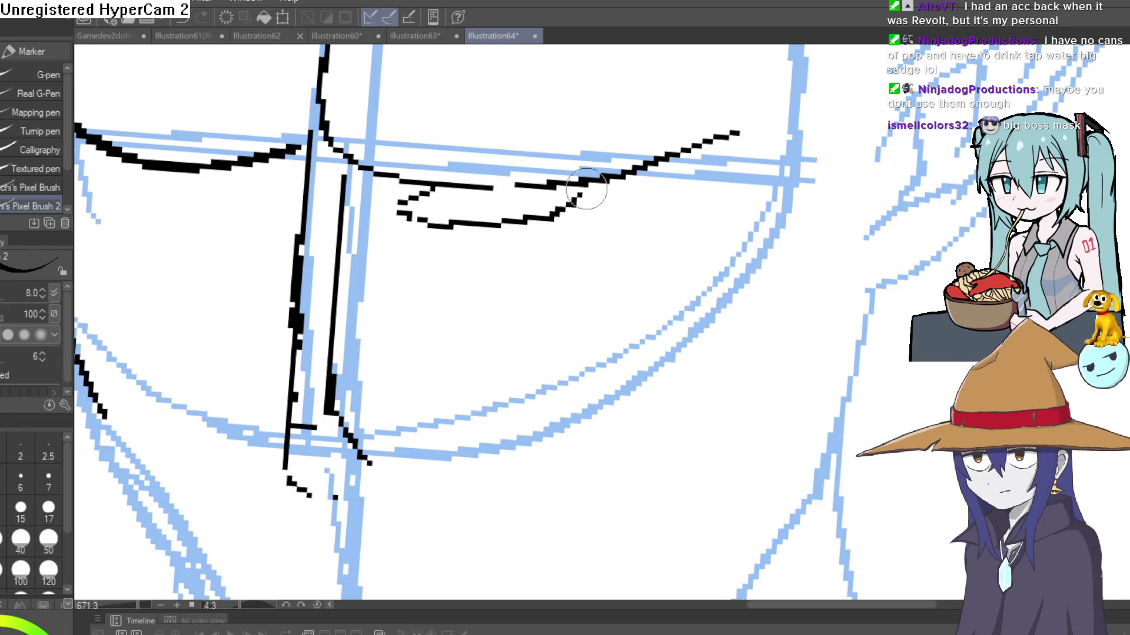
{"action": "mouse_move", "coordinate": [515, 187]}
{"action": "left_mouse_down"}
{"action": "mouse_move", "coordinate": [497, 206]}
{"action": "mouse_move", "coordinate": [506, 189]}
{"action": "mouse_move", "coordinate": [470, 195]}
{"action": "left_mouse_up"}
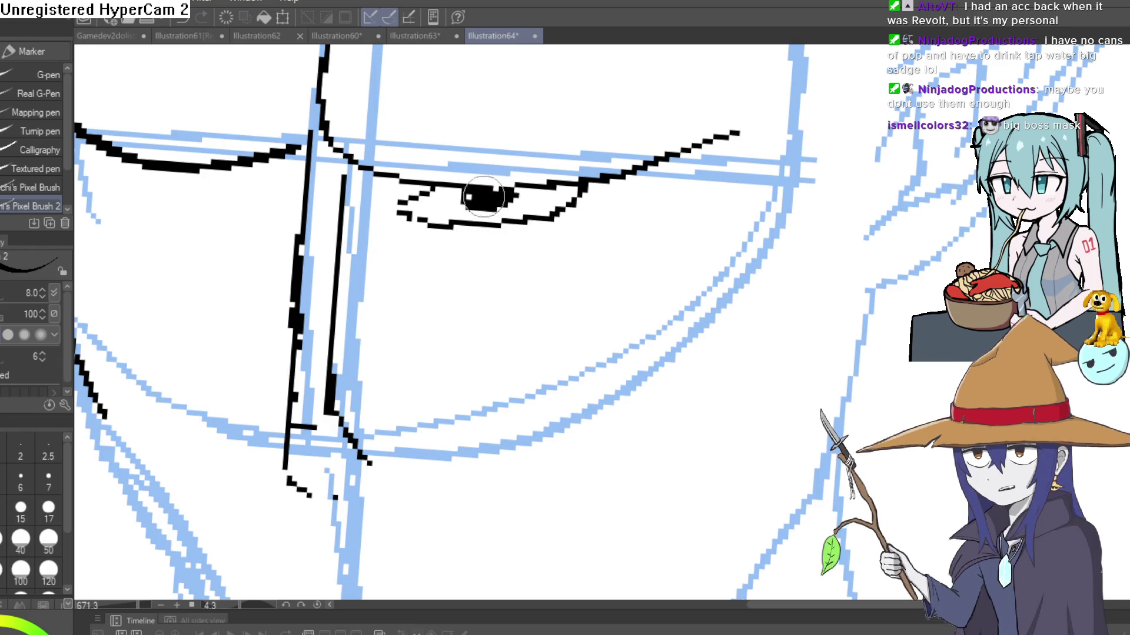
{"action": "left_click_drag", "start_coordinate": [389, 211], "coordinate": [401, 203]}
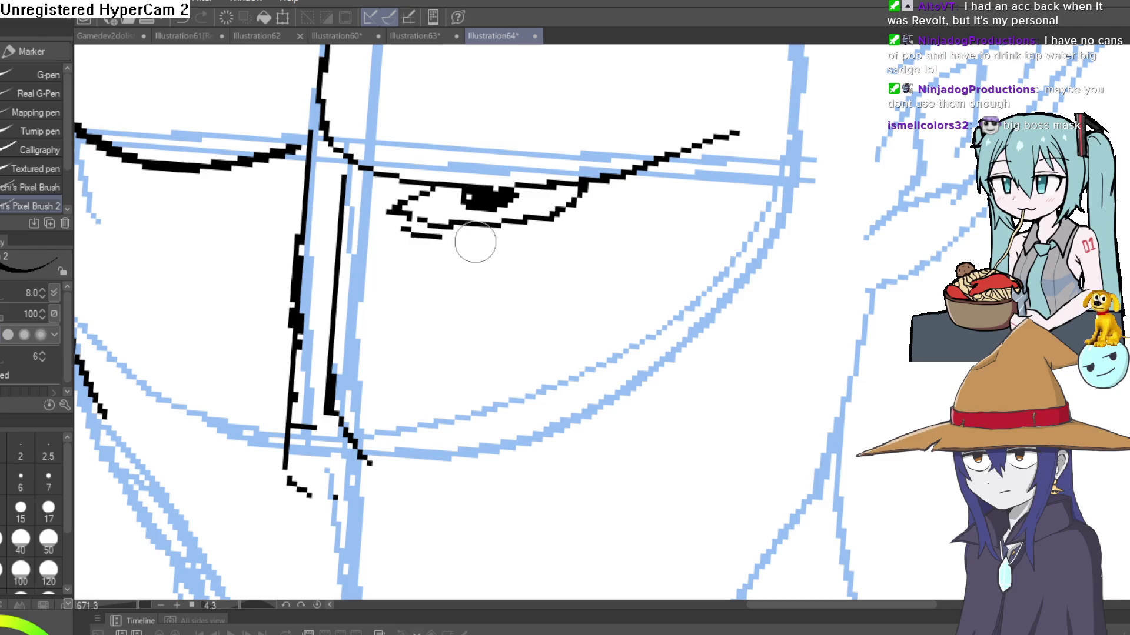
{"action": "left_click_drag", "start_coordinate": [476, 241], "coordinate": [535, 237]}
Add short strokes under the left brow line, then zoom out and rotate to review.
{"action": "left_click_drag", "start_coordinate": [366, 243], "coordinate": [516, 300]}
{"action": "left_click_drag", "start_coordinate": [450, 246], "coordinate": [339, 238]}
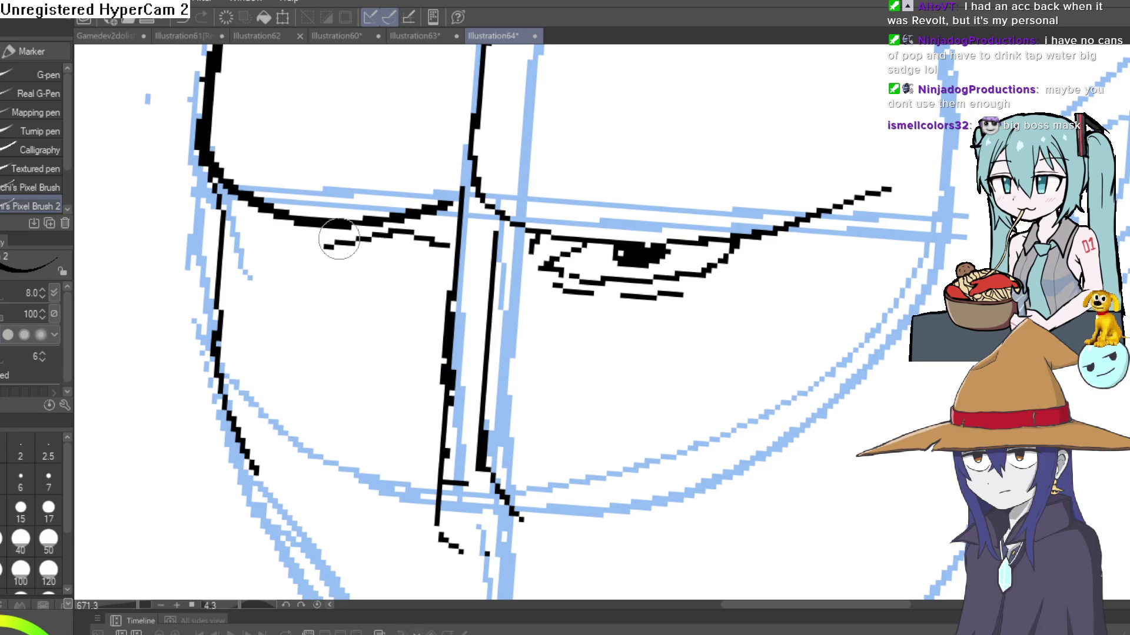
{"action": "scroll", "coordinate": [433, 250], "scroll_direction": "down", "scroll_amount": 3}
{"action": "mouse_move", "coordinate": [547, 206]}
{"action": "left_mouse_down"}
{"action": "mouse_move", "coordinate": [483, 235]}
{"action": "mouse_move", "coordinate": [446, 273]}
{"action": "mouse_move", "coordinate": [409, 215]}
{"action": "left_mouse_up"}
{"action": "mouse_move", "coordinate": [412, 177]}
{"action": "left_mouse_down"}
{"action": "mouse_move", "coordinate": [391, 232]}
{"action": "mouse_move", "coordinate": [606, 176]}
{"action": "mouse_move", "coordinate": [586, 141]}
{"action": "mouse_move", "coordinate": [588, 177]}
{"action": "mouse_move", "coordinate": [564, 147]}
{"action": "mouse_move", "coordinate": [566, 221]}
{"action": "left_mouse_up"}
{"action": "scroll", "coordinate": [585, 141], "scroll_direction": "up", "scroll_amount": 3}
Move the view over the face and level the canvas rotation back near zero.
{"action": "key", "text": "e"}
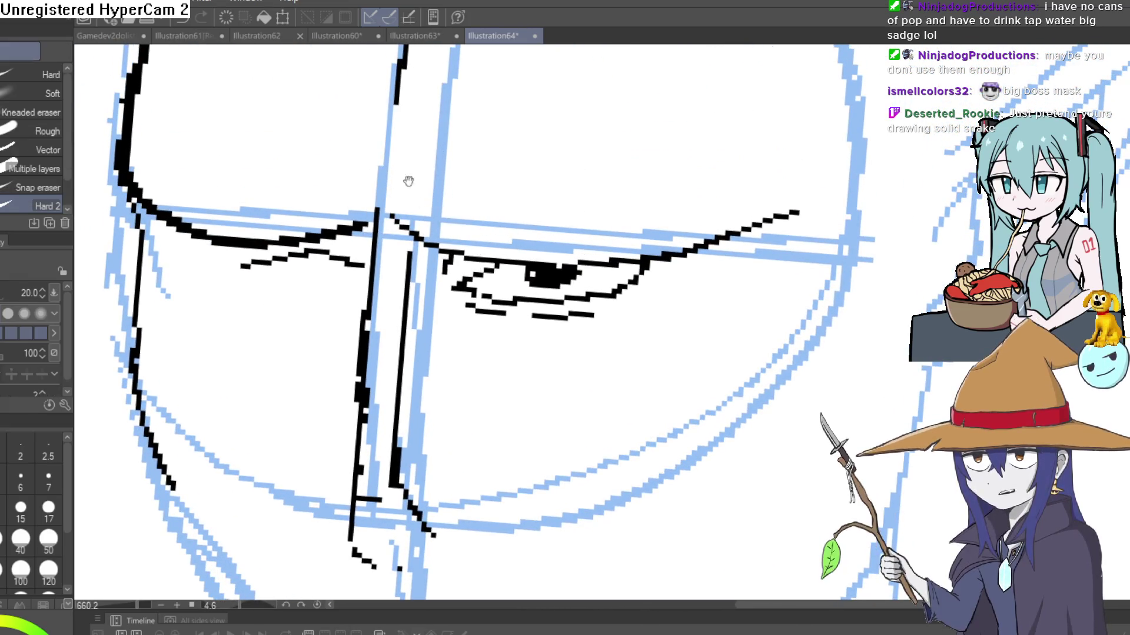
{"action": "left_click_drag", "start_coordinate": [406, 182], "coordinate": [403, 235]}
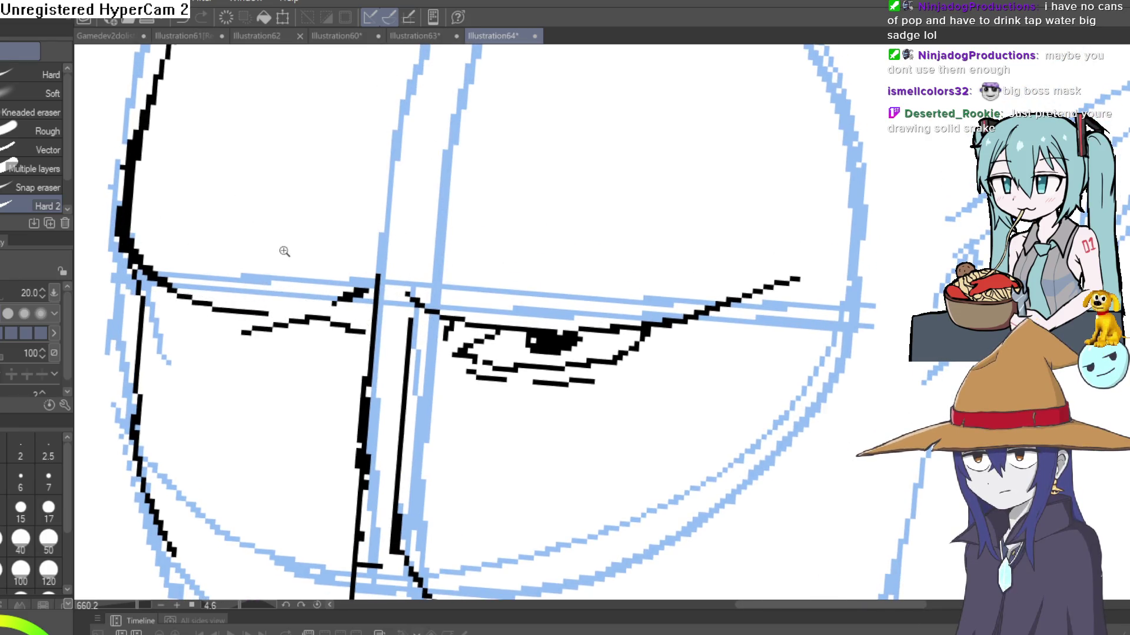
{"action": "scroll", "coordinate": [382, 274], "scroll_direction": "down", "scroll_amount": 3}
{"action": "left_click_drag", "start_coordinate": [381, 273], "coordinate": [459, 230]}
{"action": "mouse_move", "coordinate": [440, 195]}
{"action": "left_mouse_down"}
{"action": "mouse_move", "coordinate": [434, 222]}
{"action": "mouse_move", "coordinate": [424, 217]}
{"action": "left_mouse_up"}
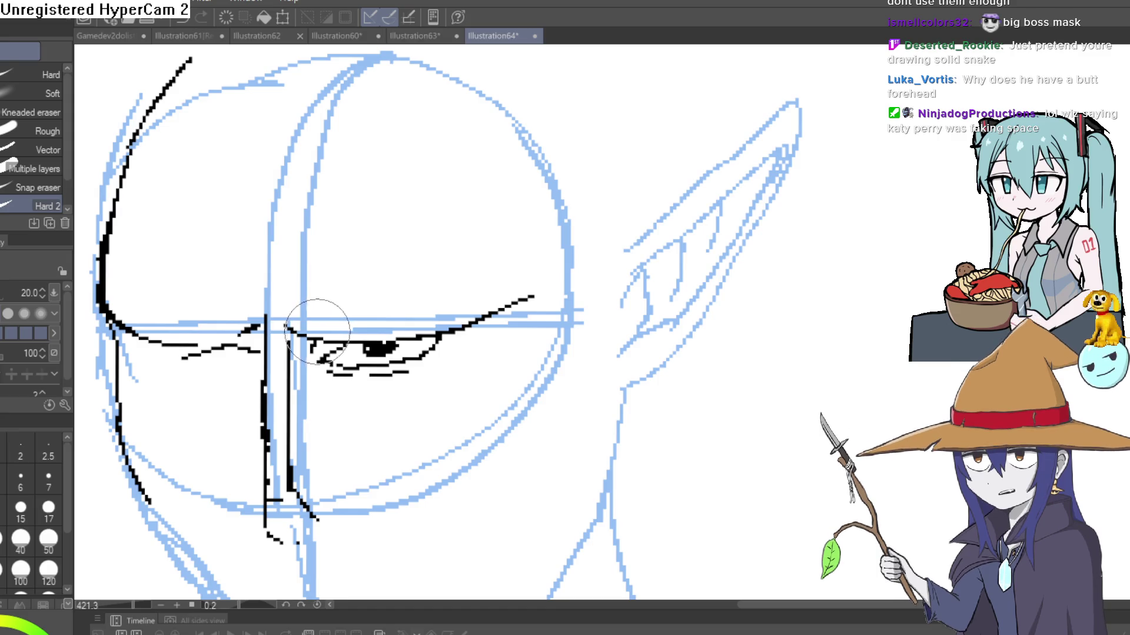
{"action": "key", "text": "p"}
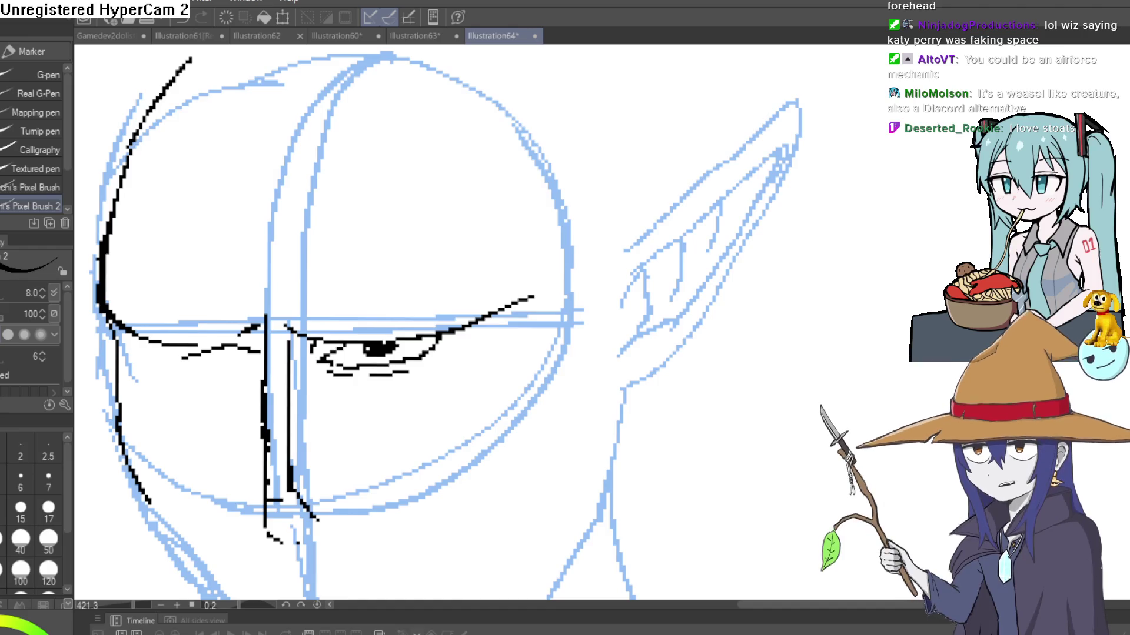
{"action": "scroll", "coordinate": [310, 330], "scroll_direction": "up", "scroll_amount": 2}
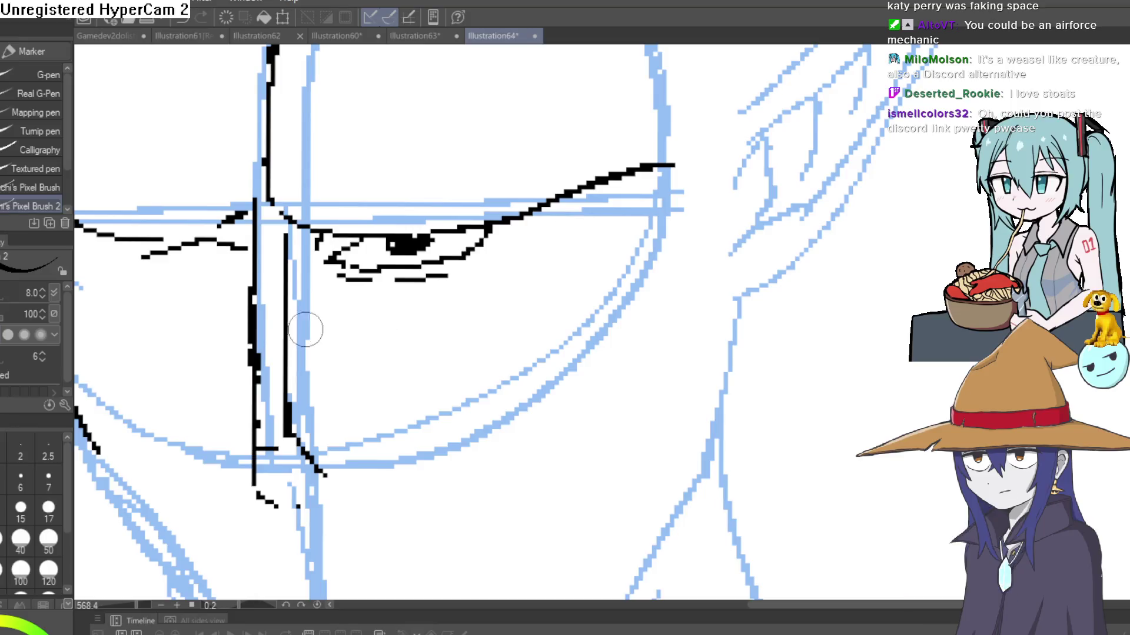
Sketch trial cheek lines below the eye and left of the nose, then undo them.
{"action": "mouse_move", "coordinate": [306, 332]}
{"action": "left_mouse_down"}
{"action": "mouse_move", "coordinate": [375, 365]}
{"action": "mouse_move", "coordinate": [496, 343]}
{"action": "mouse_move", "coordinate": [665, 360]}
{"action": "left_mouse_up"}
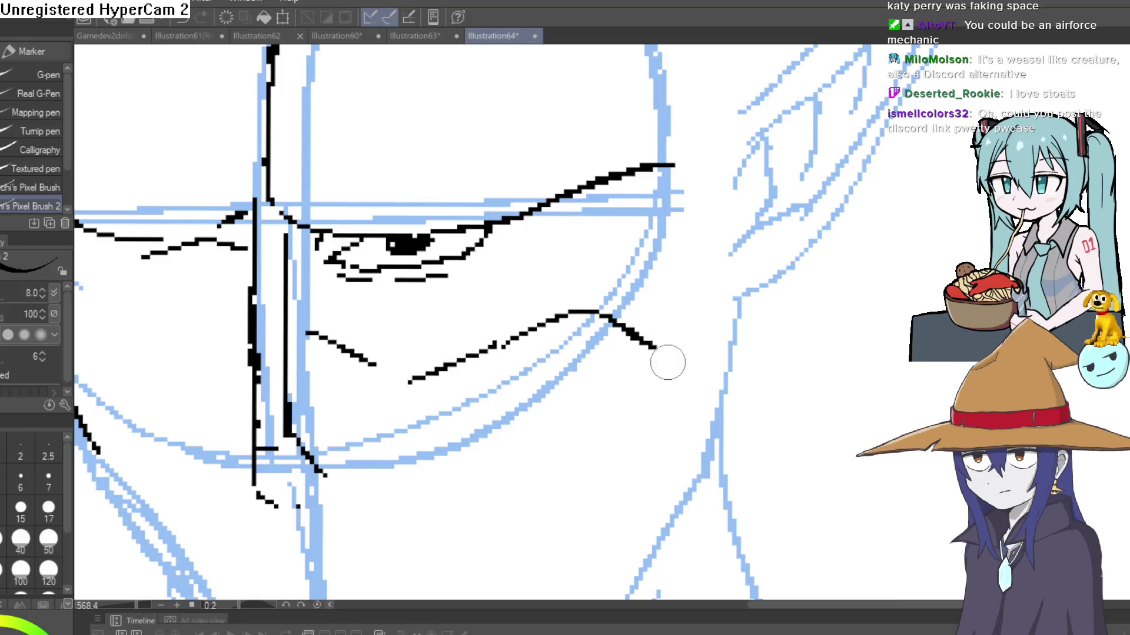
{"action": "scroll", "coordinate": [666, 361], "scroll_direction": "down", "scroll_amount": 3}
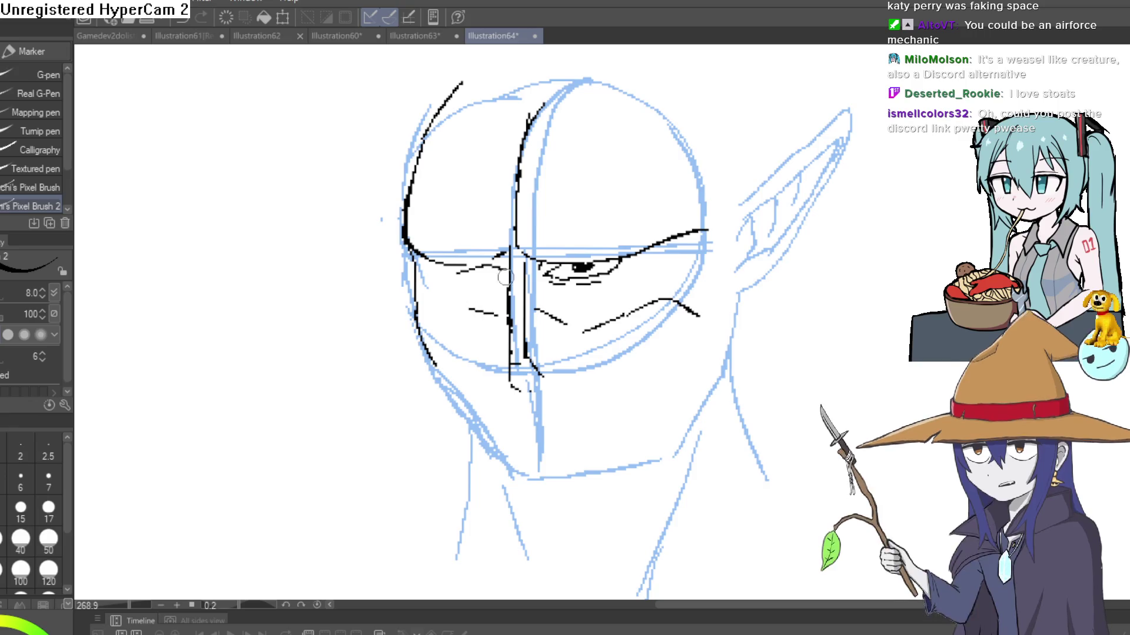
{"action": "left_click_drag", "start_coordinate": [501, 309], "coordinate": [481, 324]}
{"action": "mouse_move", "coordinate": [474, 328]}
{"action": "left_mouse_down"}
{"action": "mouse_move", "coordinate": [431, 329]}
{"action": "mouse_move", "coordinate": [413, 356]}
{"action": "left_mouse_up"}
{"action": "mouse_move", "coordinate": [626, 411]}
{"action": "left_mouse_down"}
{"action": "mouse_move", "coordinate": [525, 354]}
{"action": "mouse_move", "coordinate": [493, 379]}
{"action": "left_mouse_up"}
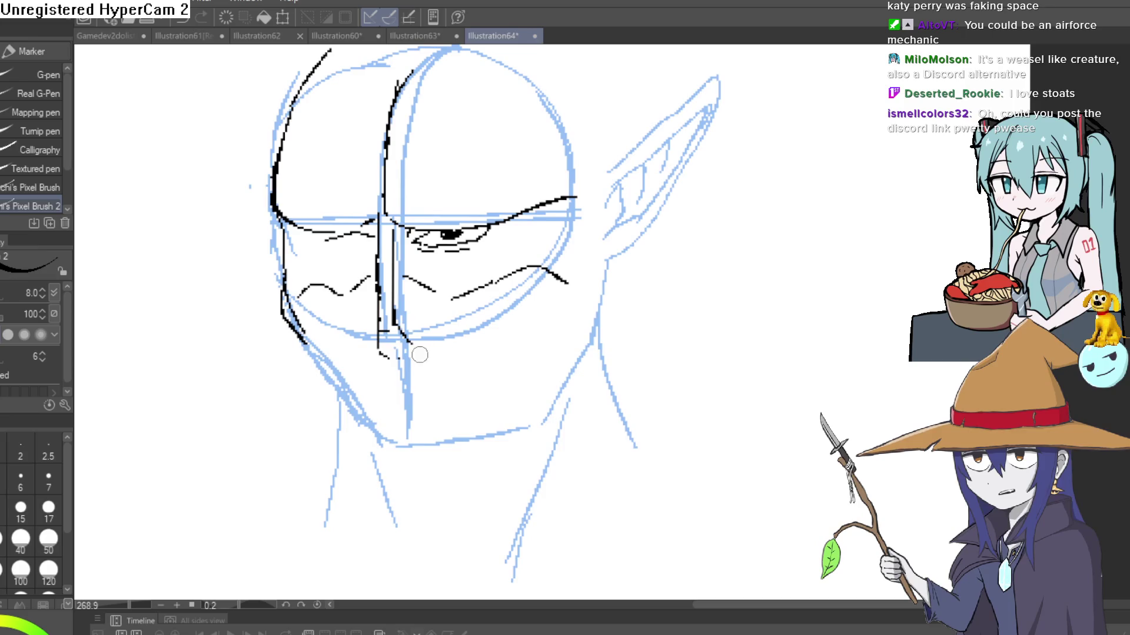
{"action": "key", "text": "ctrl+z"}
{"action": "key", "text": "ctrl+z"}
{"action": "key", "text": "ctrl+z"}
{"action": "key", "text": "ctrl+z"}
{"action": "key", "text": "ctrl+z"}
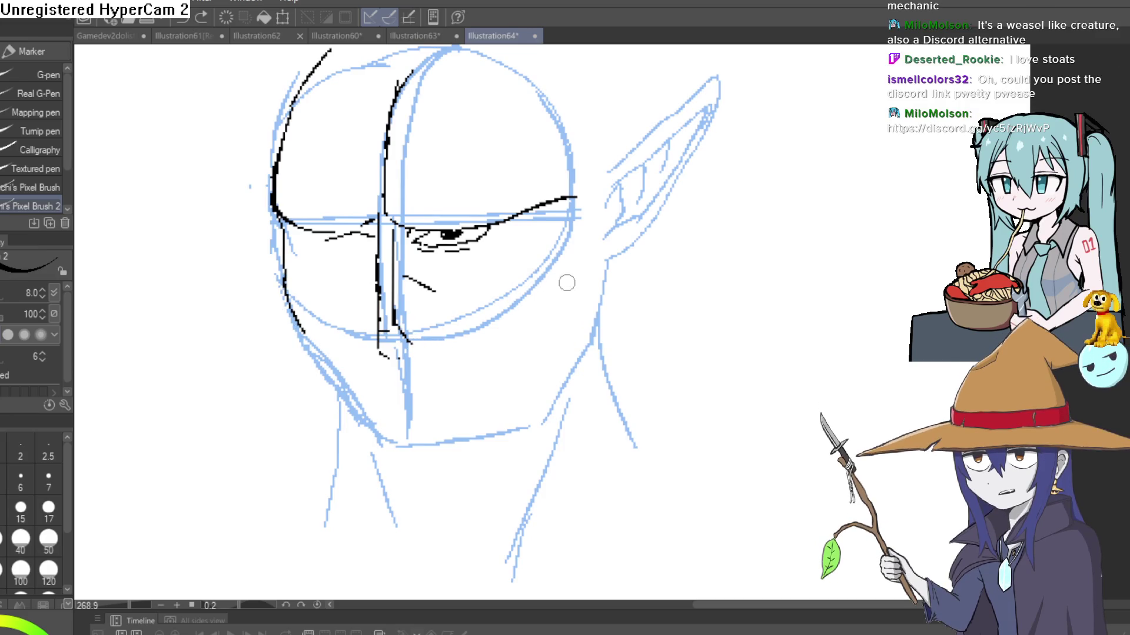
{"action": "left_click_drag", "start_coordinate": [535, 295], "coordinate": [507, 357]}
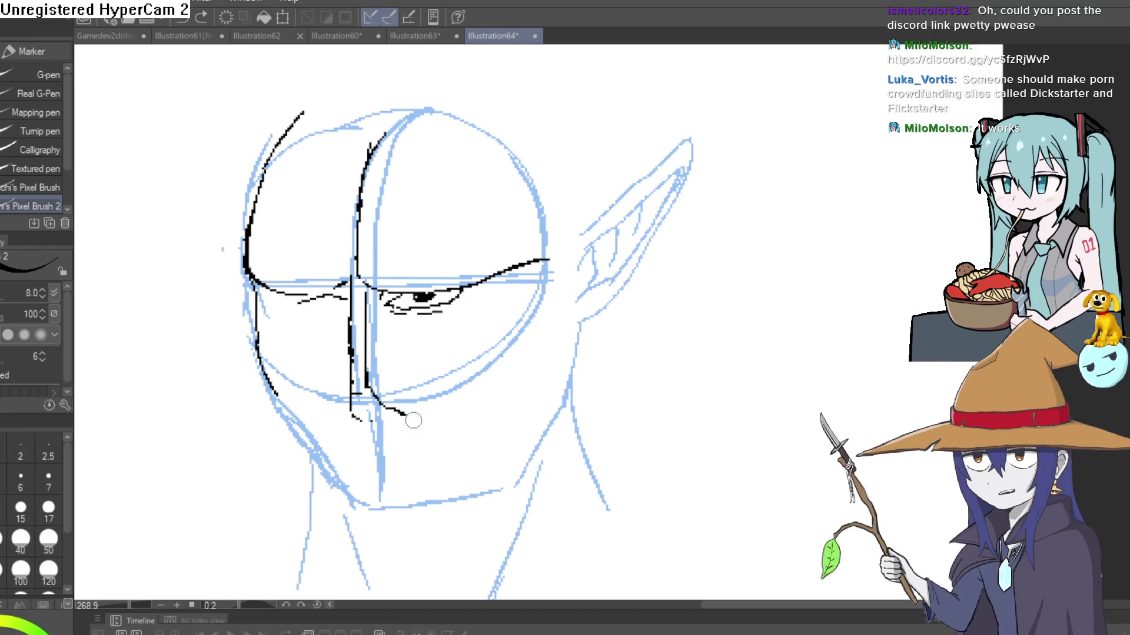
Ink the elf's jaw and chin line in black.
{"action": "left_click_drag", "start_coordinate": [380, 398], "coordinate": [424, 417]}
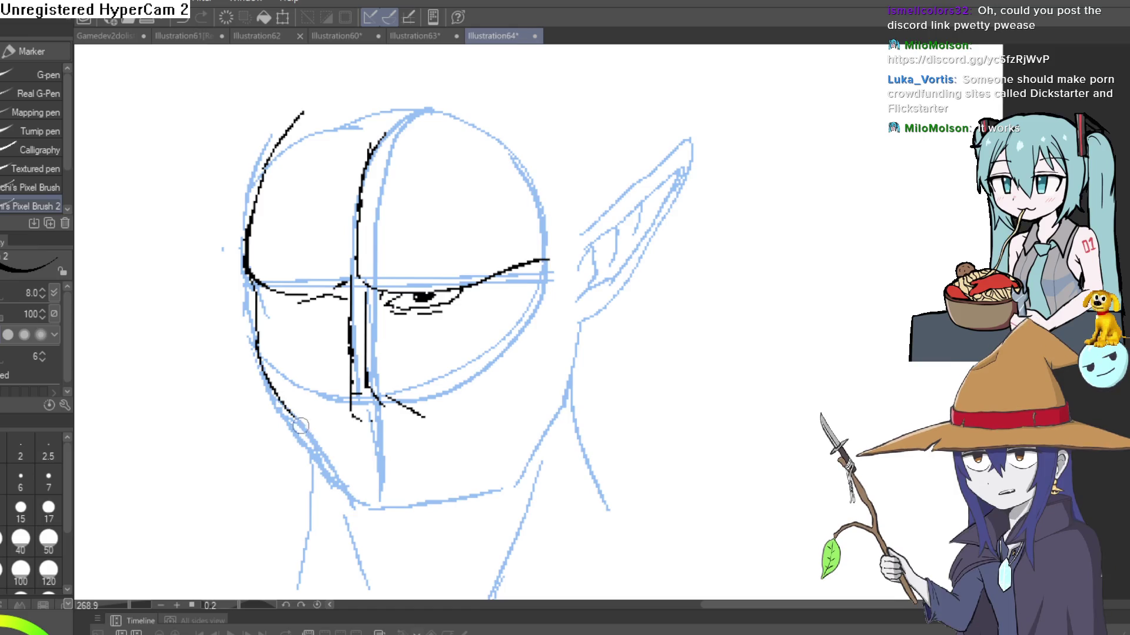
{"action": "mouse_move", "coordinate": [276, 395]}
{"action": "left_mouse_down"}
{"action": "mouse_move", "coordinate": [356, 524]}
{"action": "mouse_move", "coordinate": [414, 530]}
{"action": "left_mouse_up"}
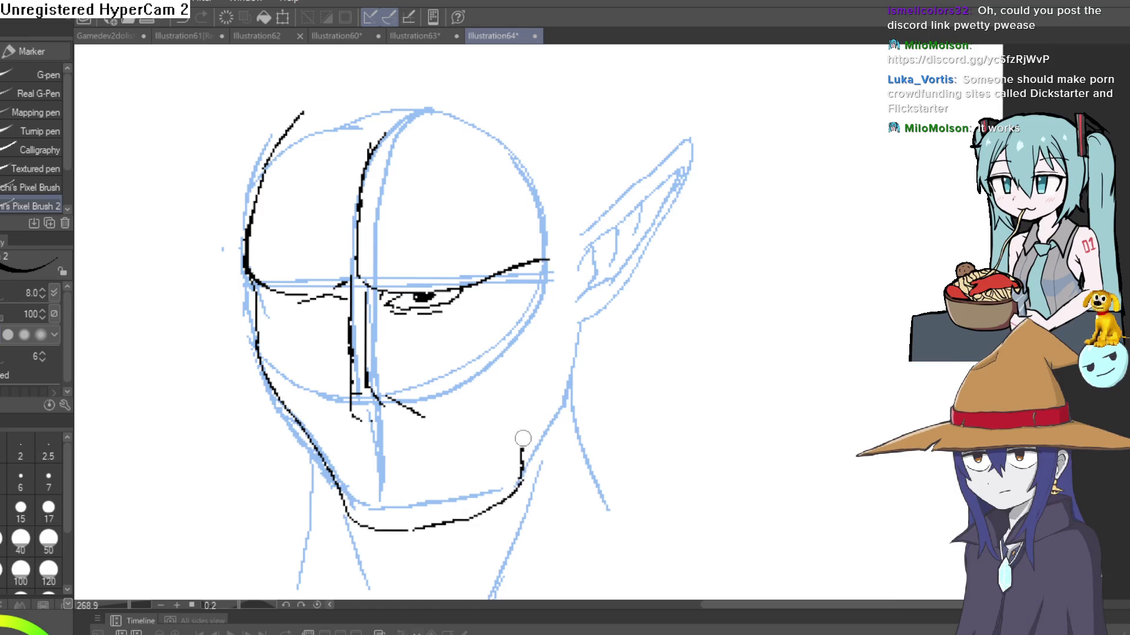
{"action": "scroll", "coordinate": [567, 289], "scroll_direction": "down", "scroll_amount": 2}
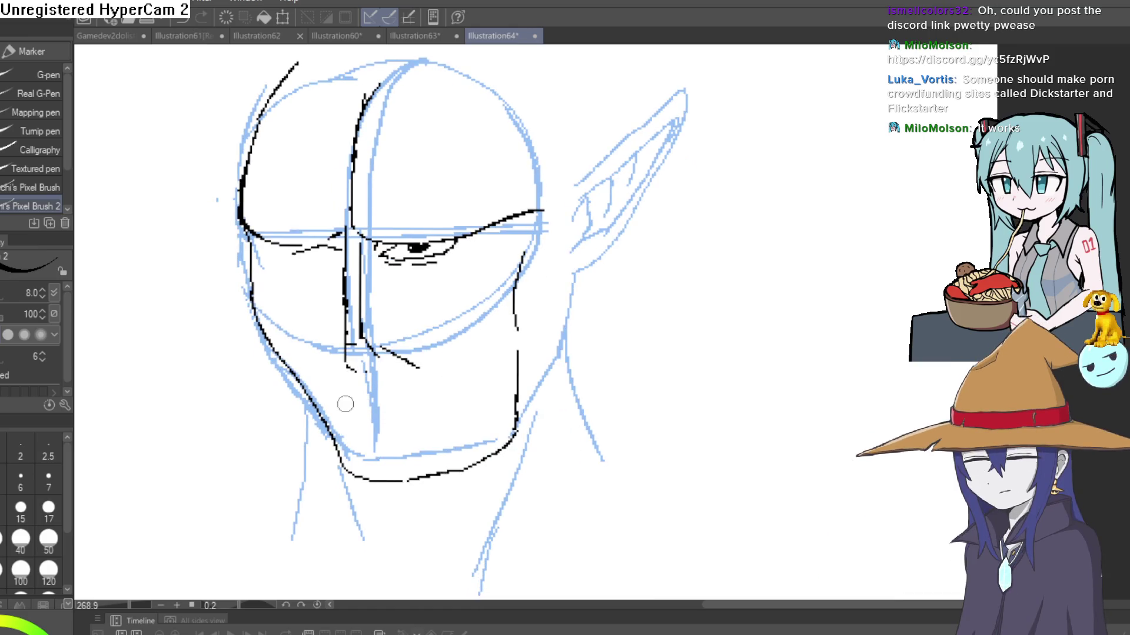
{"action": "scroll", "coordinate": [353, 351], "scroll_direction": "up", "scroll_amount": 3}
{"action": "scroll", "coordinate": [529, 353], "scroll_direction": "down", "scroll_amount": 2}
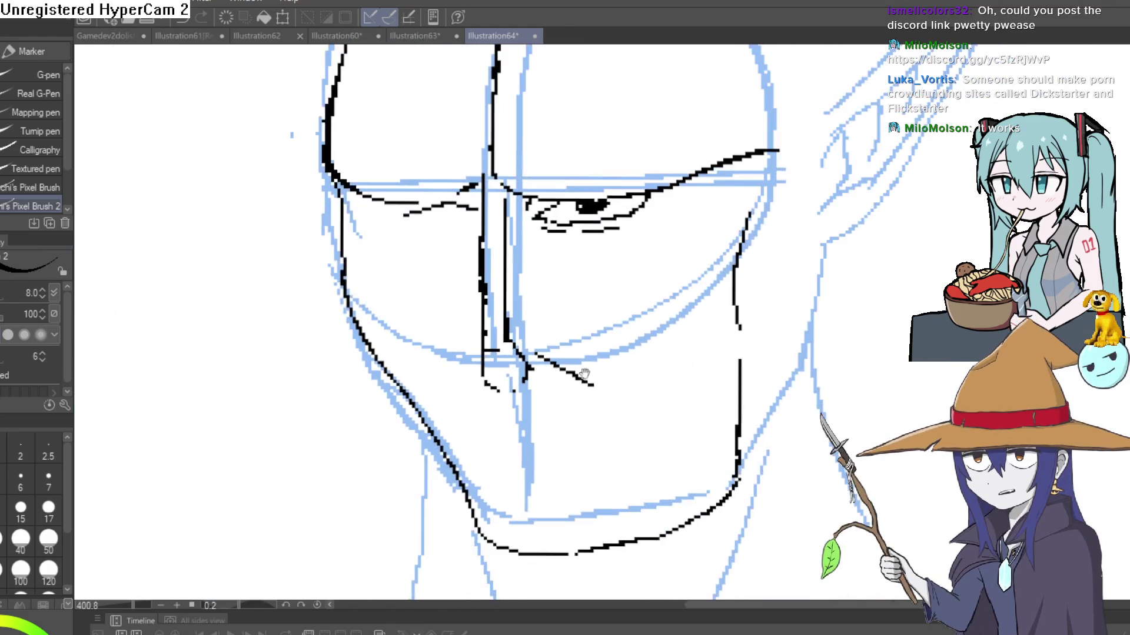
Erase the stray dashes on the cheek, then straighten and zoom the view back out.
{"action": "left_click_drag", "start_coordinate": [588, 304], "coordinate": [442, 306]}
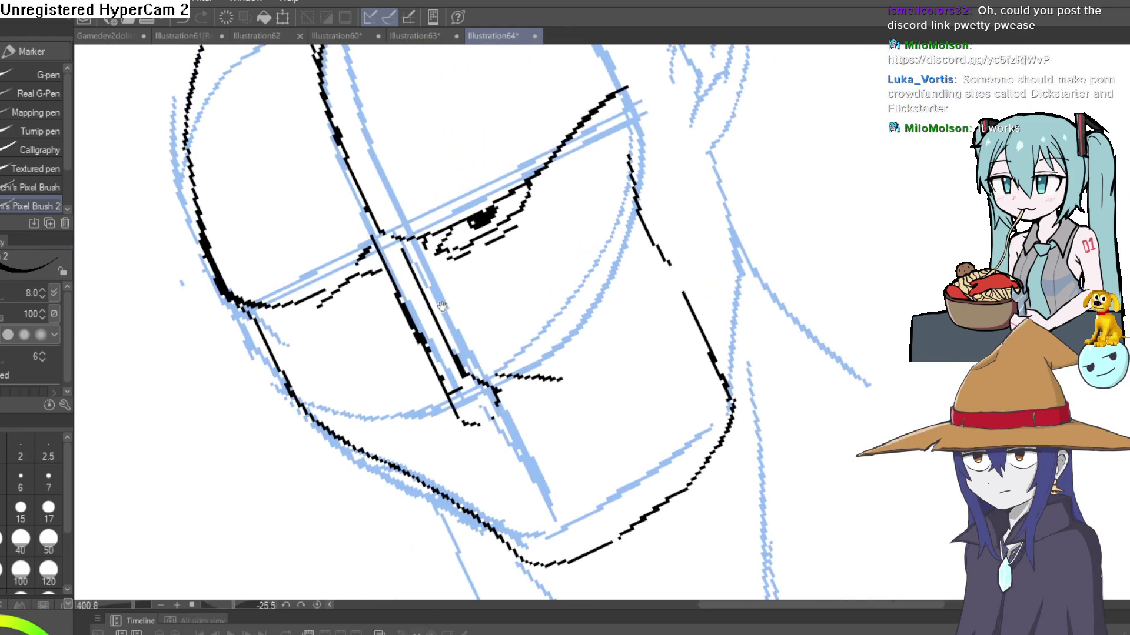
{"action": "key", "text": "e"}
{"action": "mouse_move", "coordinate": [353, 278]}
{"action": "left_mouse_down"}
{"action": "mouse_move", "coordinate": [323, 297]}
{"action": "mouse_move", "coordinate": [365, 282]}
{"action": "mouse_move", "coordinate": [341, 275]}
{"action": "mouse_move", "coordinate": [265, 302]}
{"action": "mouse_move", "coordinate": [412, 241]}
{"action": "mouse_move", "coordinate": [618, 93]}
{"action": "left_mouse_up"}
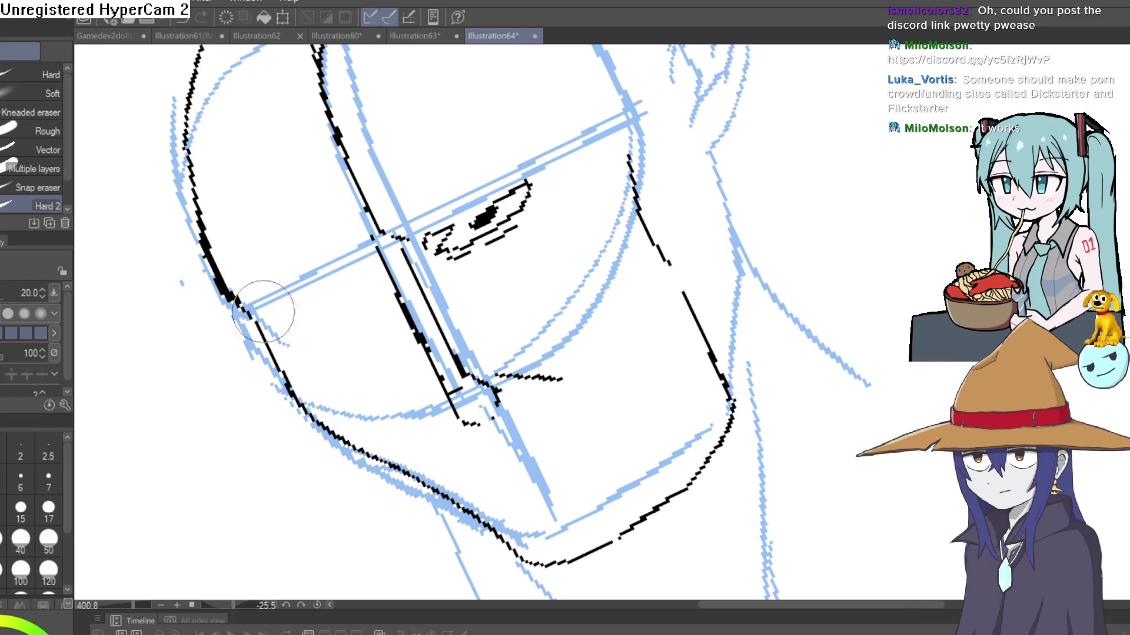
{"action": "left_click_drag", "start_coordinate": [424, 299], "coordinate": [574, 265]}
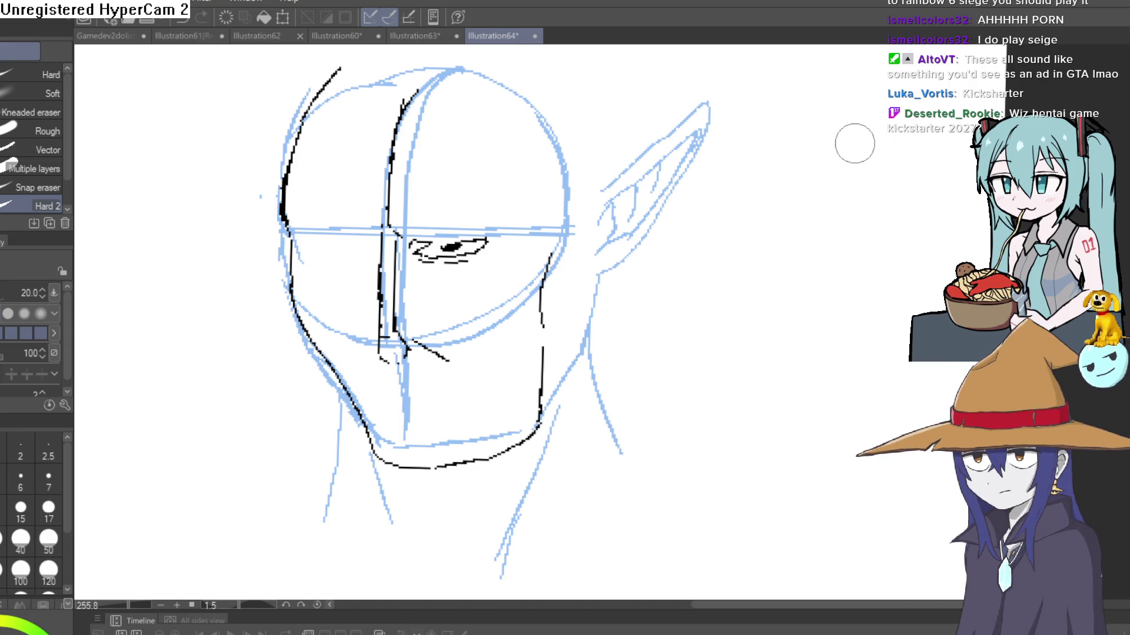
Return to the pixel pen and zoom, pan and tilt the view around the eye.
{"action": "scroll", "coordinate": [542, 229], "scroll_direction": "up", "scroll_amount": 5}
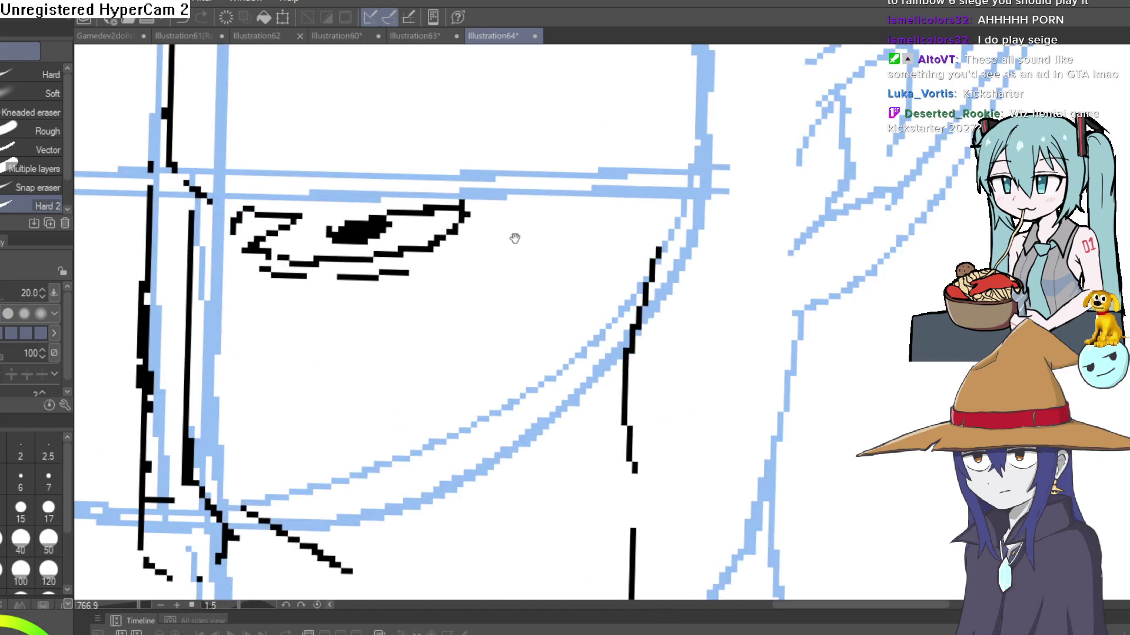
{"action": "key", "text": "p"}
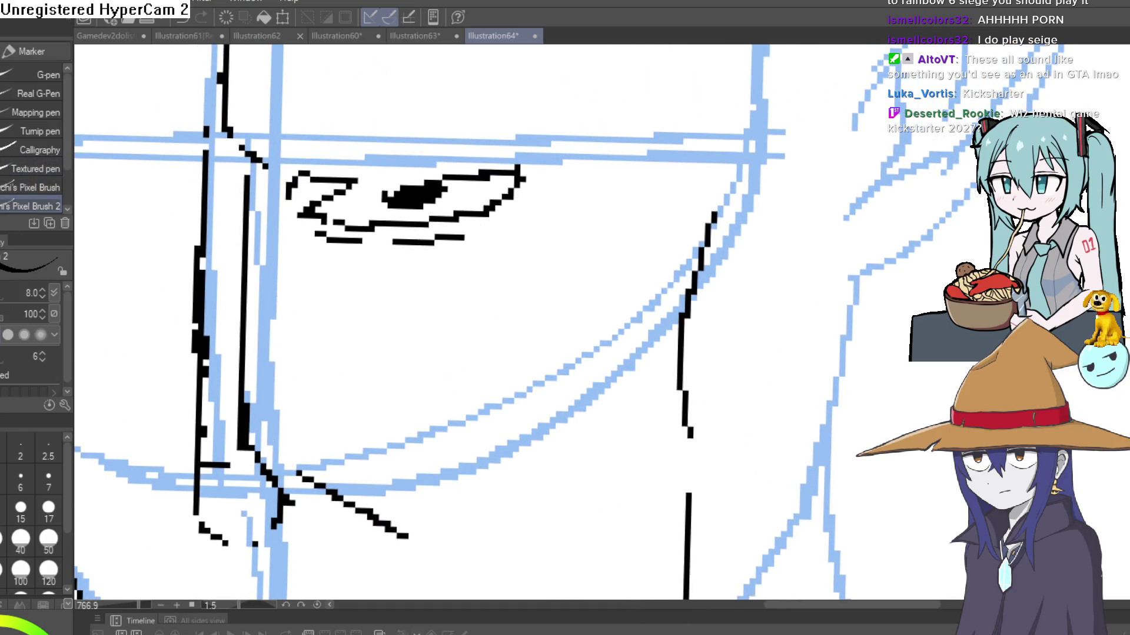
{"action": "mouse_move", "coordinate": [545, 183]}
{"action": "left_mouse_down"}
{"action": "mouse_move", "coordinate": [518, 157]}
{"action": "mouse_move", "coordinate": [432, 177]}
{"action": "mouse_move", "coordinate": [542, 144]}
{"action": "mouse_move", "coordinate": [602, 184]}
{"action": "mouse_move", "coordinate": [577, 178]}
{"action": "left_mouse_up"}
{"action": "scroll", "coordinate": [578, 177], "scroll_direction": "down", "scroll_amount": 3}
{"action": "scroll", "coordinate": [549, 189], "scroll_direction": "up", "scroll_amount": 2}
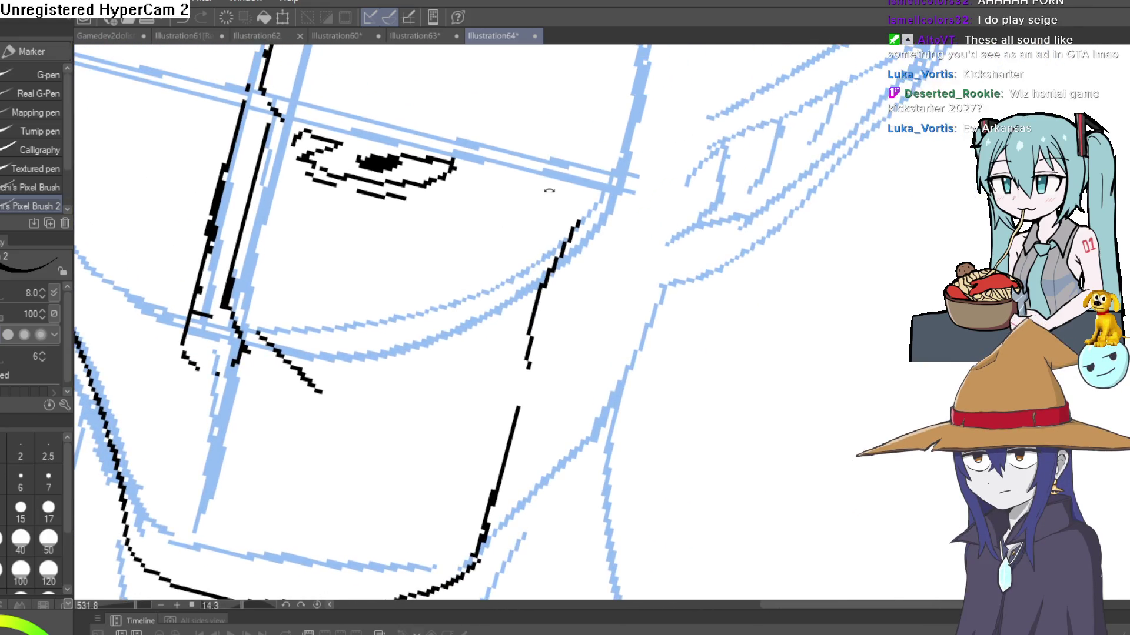
{"action": "scroll", "coordinate": [571, 274], "scroll_direction": "down", "scroll_amount": 3}
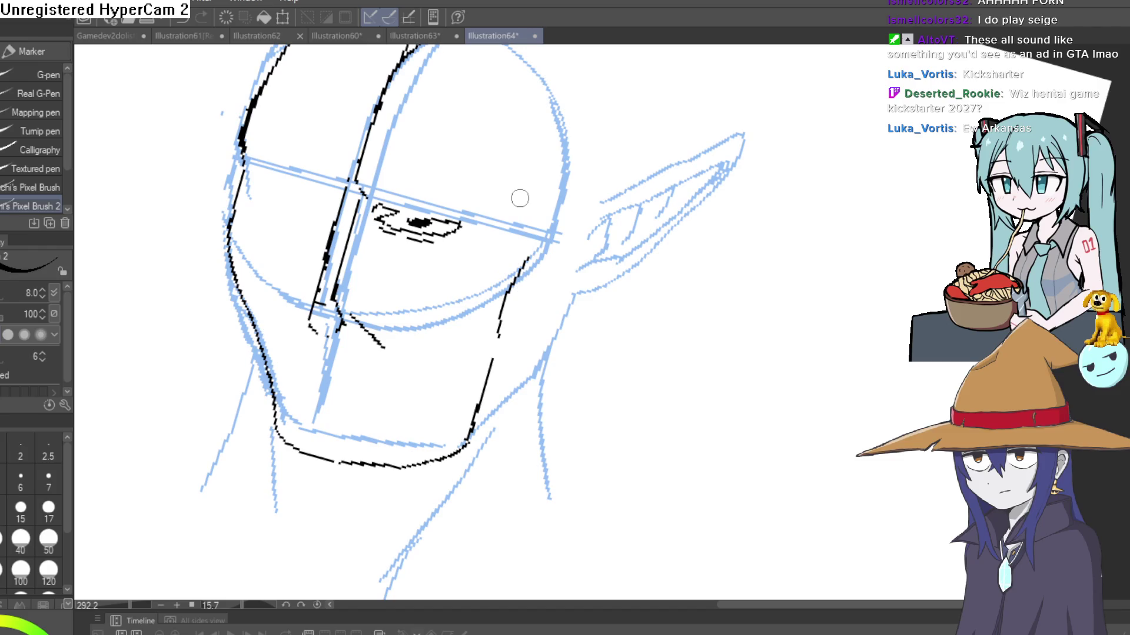
{"action": "left_click_drag", "start_coordinate": [572, 209], "coordinate": [549, 158]}
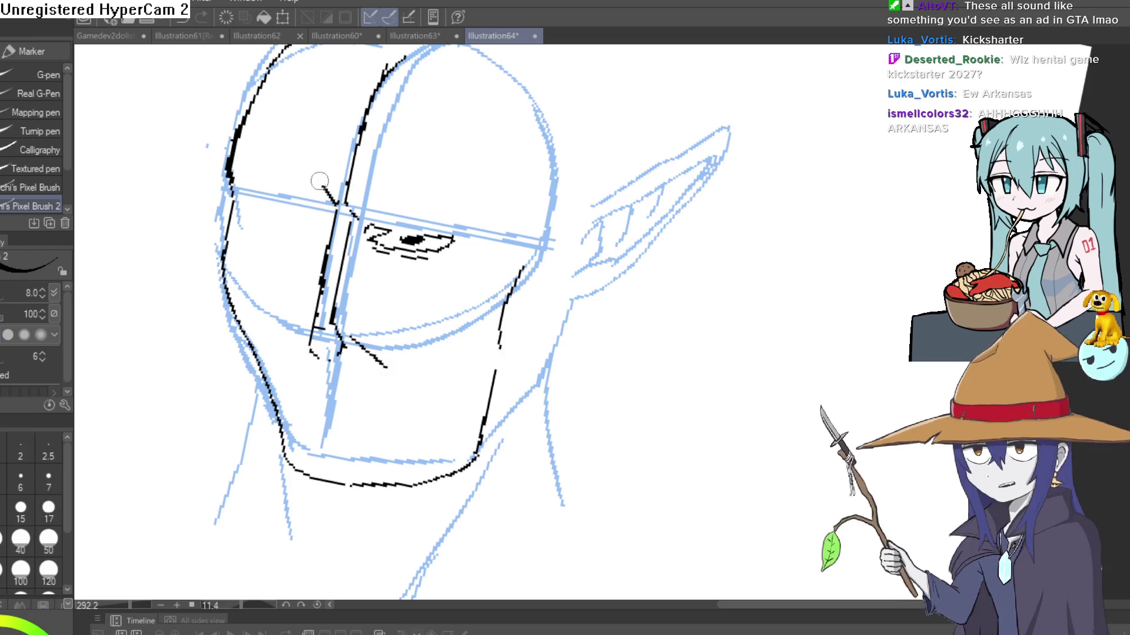
Ink the eyepatch's upper and lower edges and its thickened strap across the forehead.
{"action": "left_click_drag", "start_coordinate": [339, 206], "coordinate": [240, 141]}
{"action": "left_click_drag", "start_coordinate": [237, 190], "coordinate": [314, 230]}
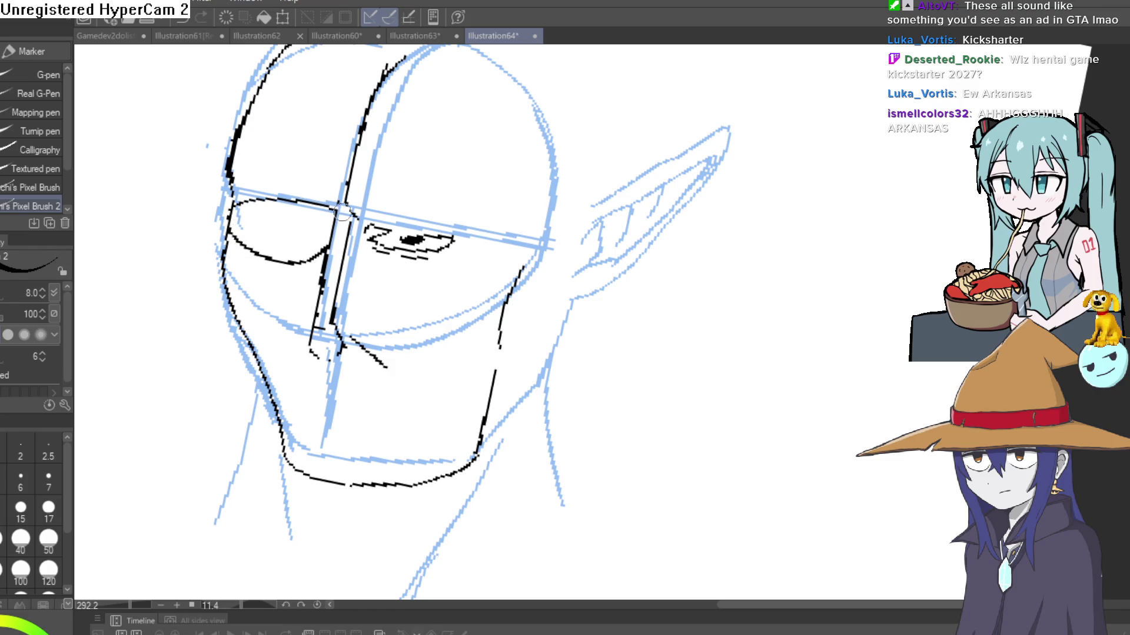
{"action": "mouse_move", "coordinate": [345, 211]}
{"action": "left_mouse_down"}
{"action": "mouse_move", "coordinate": [556, 136]}
{"action": "mouse_move", "coordinate": [529, 153]}
{"action": "left_mouse_up"}
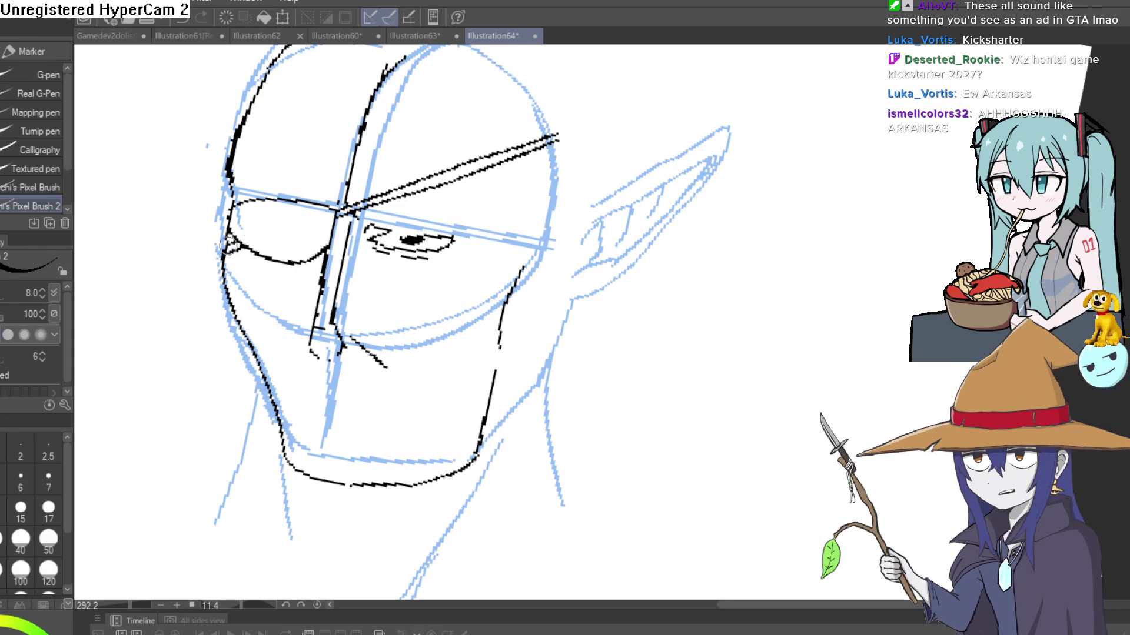
{"action": "left_click_drag", "start_coordinate": [577, 141], "coordinate": [543, 128]}
{"action": "mouse_move", "coordinate": [630, 162]}
{"action": "left_mouse_down"}
{"action": "mouse_move", "coordinate": [605, 234]}
{"action": "mouse_move", "coordinate": [588, 174]}
{"action": "mouse_move", "coordinate": [562, 211]}
{"action": "mouse_move", "coordinate": [562, 246]}
{"action": "left_mouse_up"}
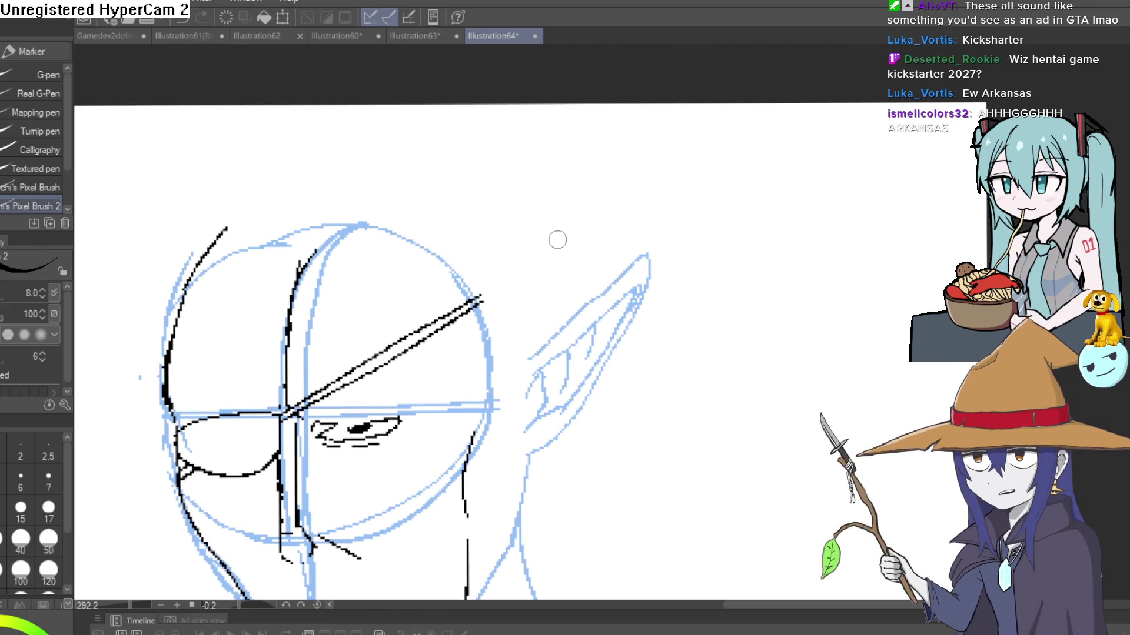
{"action": "scroll", "coordinate": [547, 236], "scroll_direction": "up", "scroll_amount": 4}
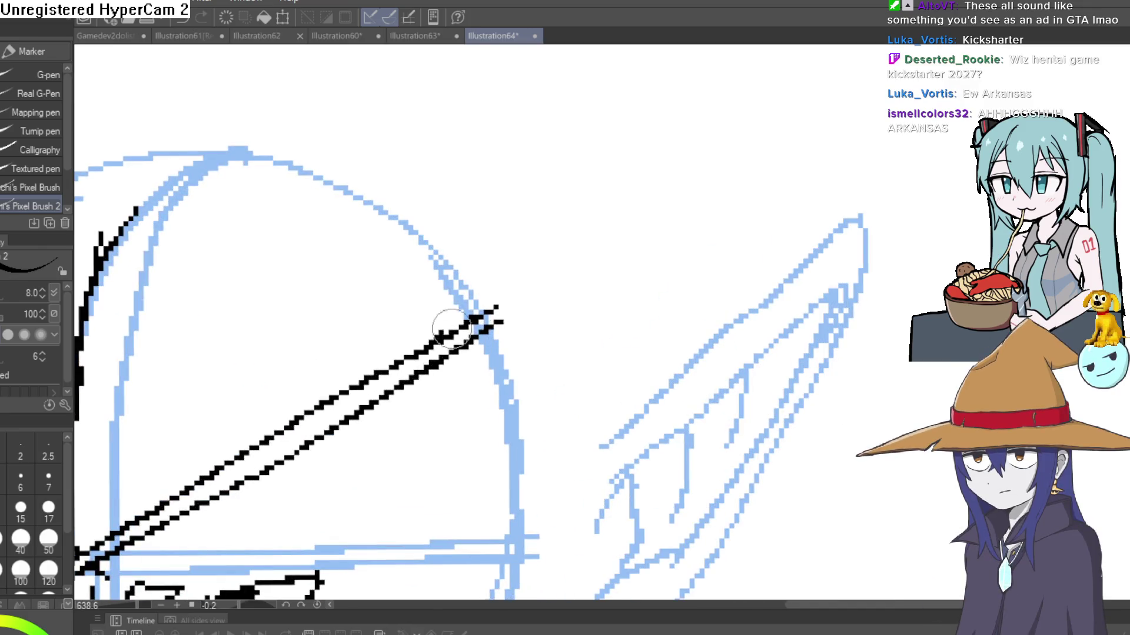
{"action": "left_click_drag", "start_coordinate": [471, 322], "coordinate": [509, 278]}
{"action": "scroll", "coordinate": [583, 296], "scroll_direction": "down", "scroll_amount": 4}
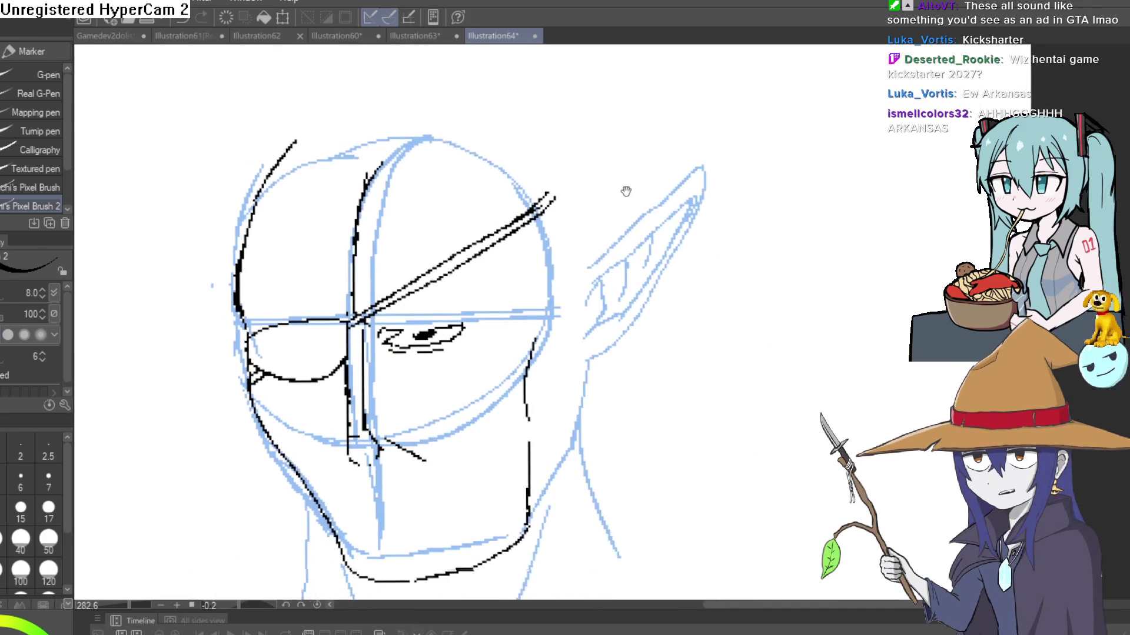
Trace the top of the skull and the head's right side down toward the ear.
{"action": "mouse_move", "coordinate": [539, 211]}
{"action": "left_mouse_down"}
{"action": "mouse_move", "coordinate": [494, 155]}
{"action": "mouse_move", "coordinate": [373, 126]}
{"action": "mouse_move", "coordinate": [276, 167]}
{"action": "left_mouse_up"}
{"action": "left_click_drag", "start_coordinate": [559, 252], "coordinate": [502, 194]}
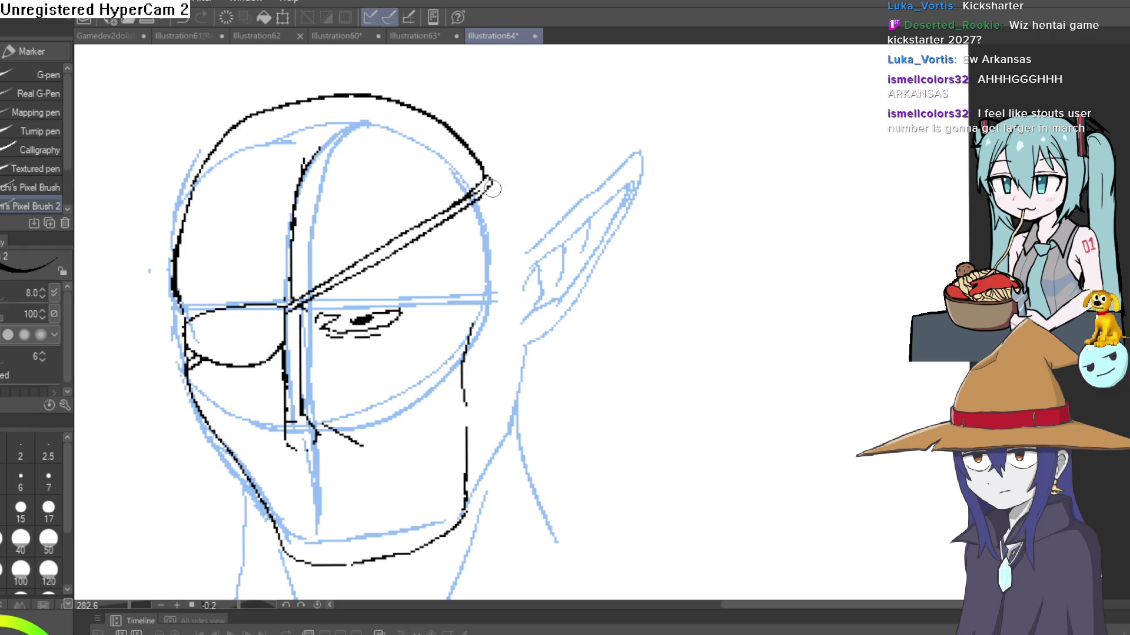
{"action": "mouse_move", "coordinate": [497, 203]}
{"action": "left_mouse_down"}
{"action": "mouse_move", "coordinate": [524, 268]}
{"action": "mouse_move", "coordinate": [564, 212]}
{"action": "mouse_move", "coordinate": [530, 248]}
{"action": "mouse_move", "coordinate": [547, 188]}
{"action": "mouse_move", "coordinate": [623, 123]}
{"action": "mouse_move", "coordinate": [492, 373]}
{"action": "left_mouse_up"}
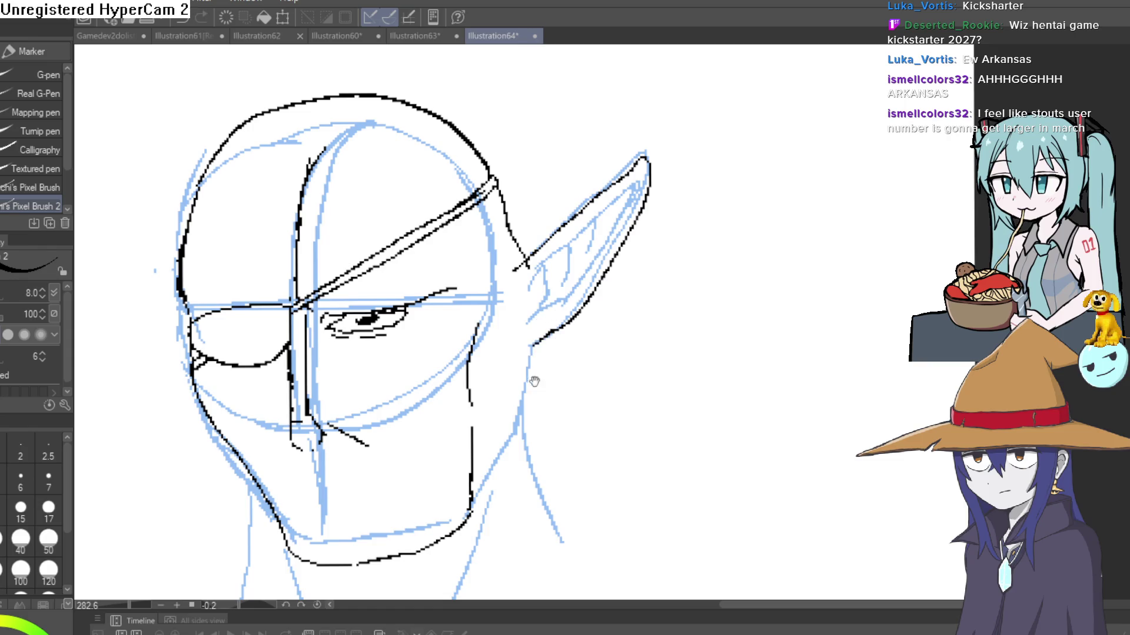
Undo the stray cheek curve and fill in the line junction below the nose.
{"action": "left_click_drag", "start_coordinate": [534, 381], "coordinate": [532, 320]}
{"action": "left_click_drag", "start_coordinate": [490, 471], "coordinate": [481, 381]}
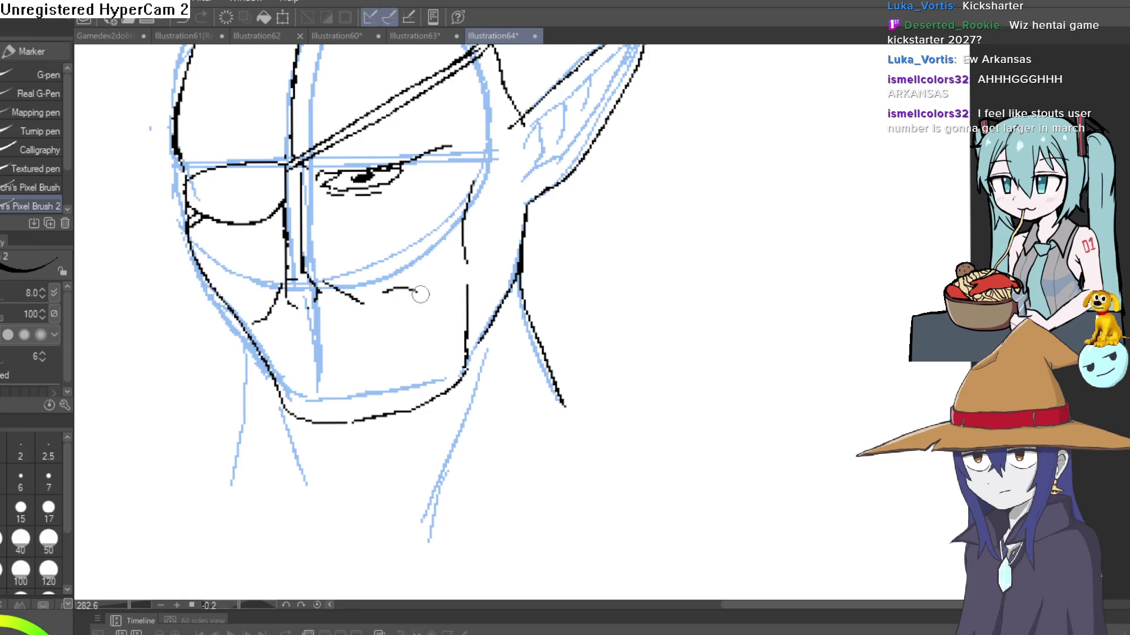
{"action": "key", "text": "ctrl+z"}
{"action": "left_click_drag", "start_coordinate": [383, 312], "coordinate": [607, 303]}
{"action": "scroll", "coordinate": [475, 317], "scroll_direction": "up", "scroll_amount": 5}
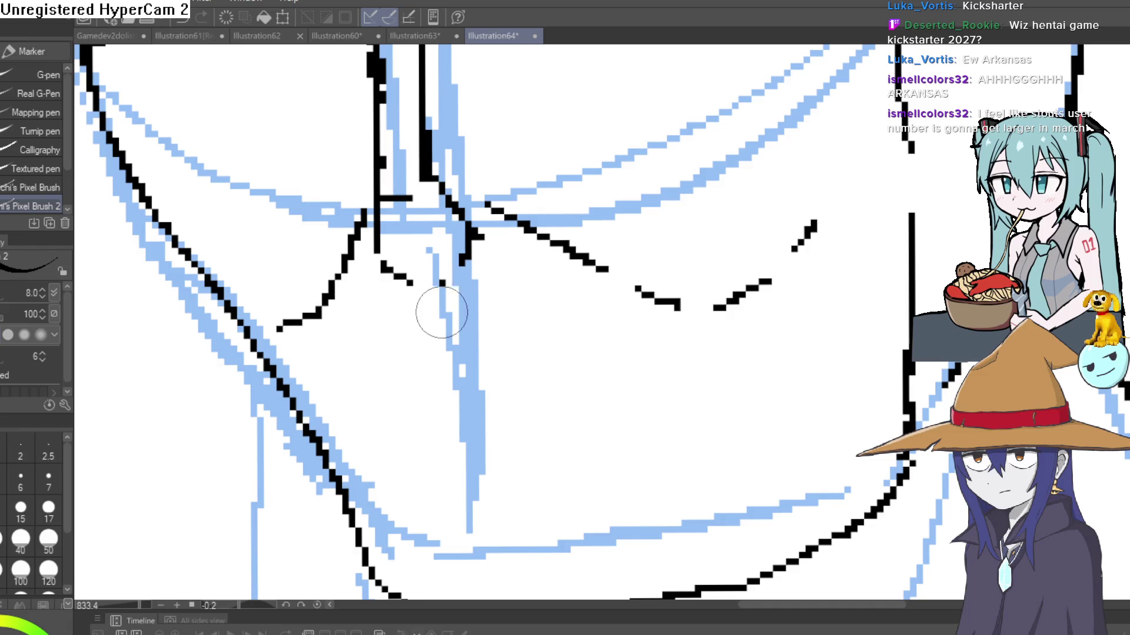
{"action": "left_click", "coordinate": [477, 234]}
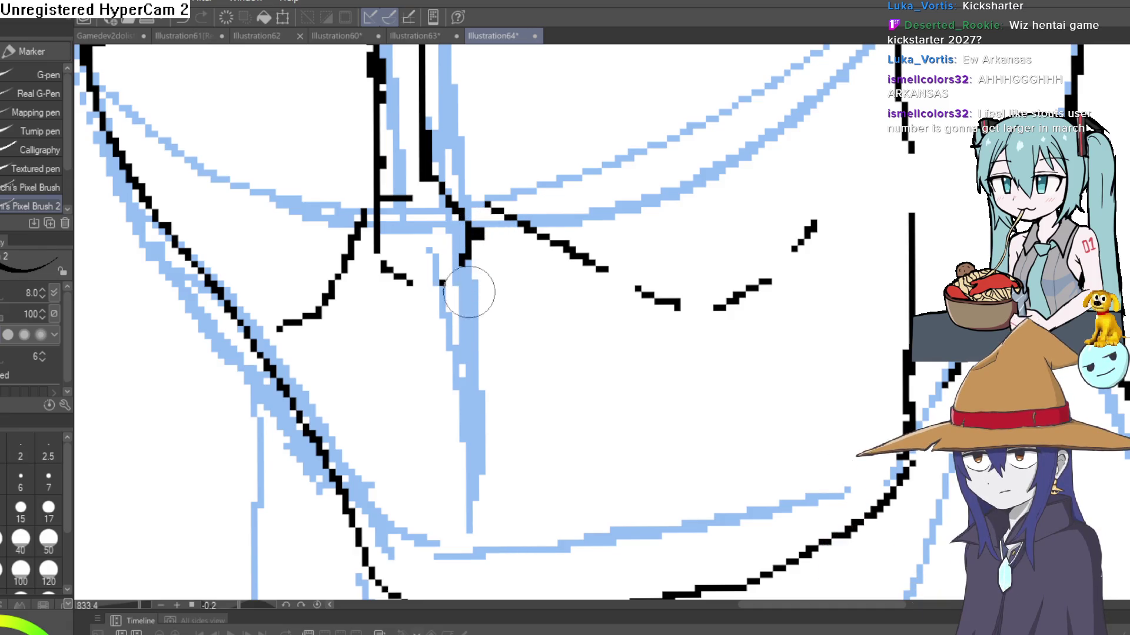
Ink a cheek line below the nose, the upper and lower lips, and a short stroke under the lip.
{"action": "mouse_move", "coordinate": [469, 293]}
{"action": "left_mouse_down"}
{"action": "mouse_move", "coordinate": [378, 313]}
{"action": "mouse_move", "coordinate": [394, 230]}
{"action": "left_mouse_up"}
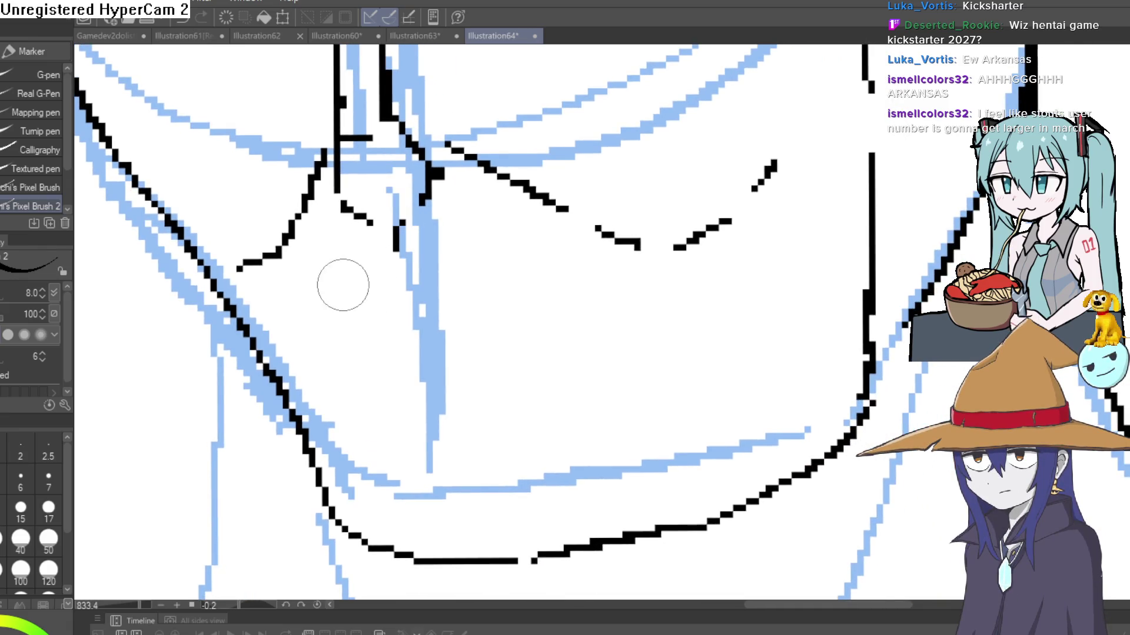
{"action": "mouse_move", "coordinate": [325, 294]}
{"action": "left_mouse_down"}
{"action": "mouse_move", "coordinate": [372, 275]}
{"action": "mouse_move", "coordinate": [516, 274]}
{"action": "left_mouse_up"}
{"action": "left_click_drag", "start_coordinate": [400, 316], "coordinate": [393, 330]}
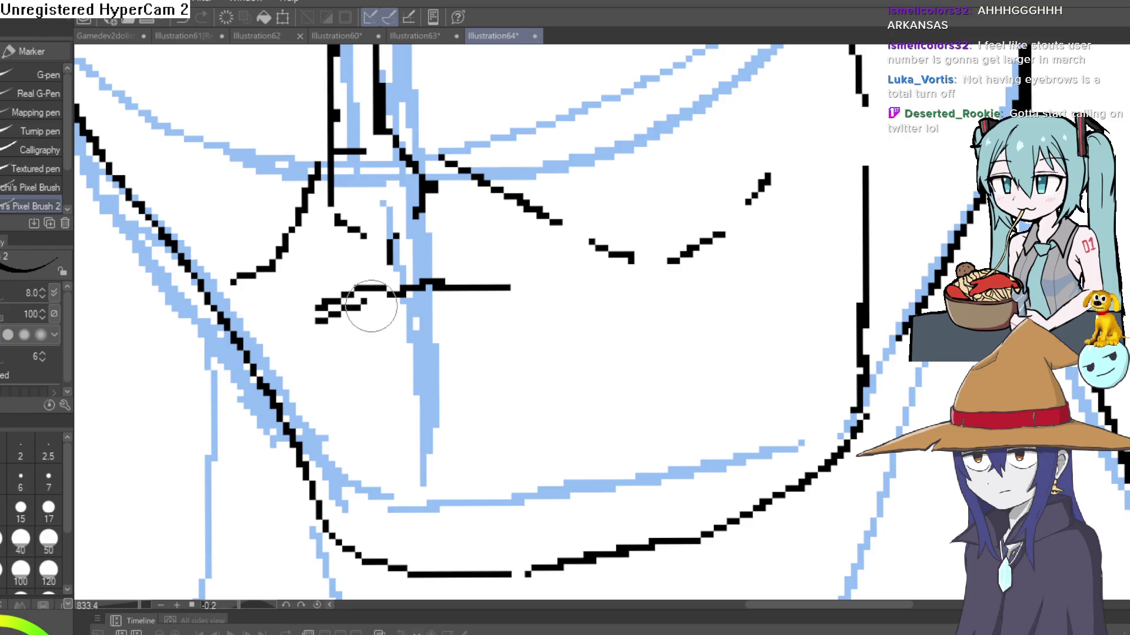
{"action": "left_click_drag", "start_coordinate": [419, 306], "coordinate": [540, 299]}
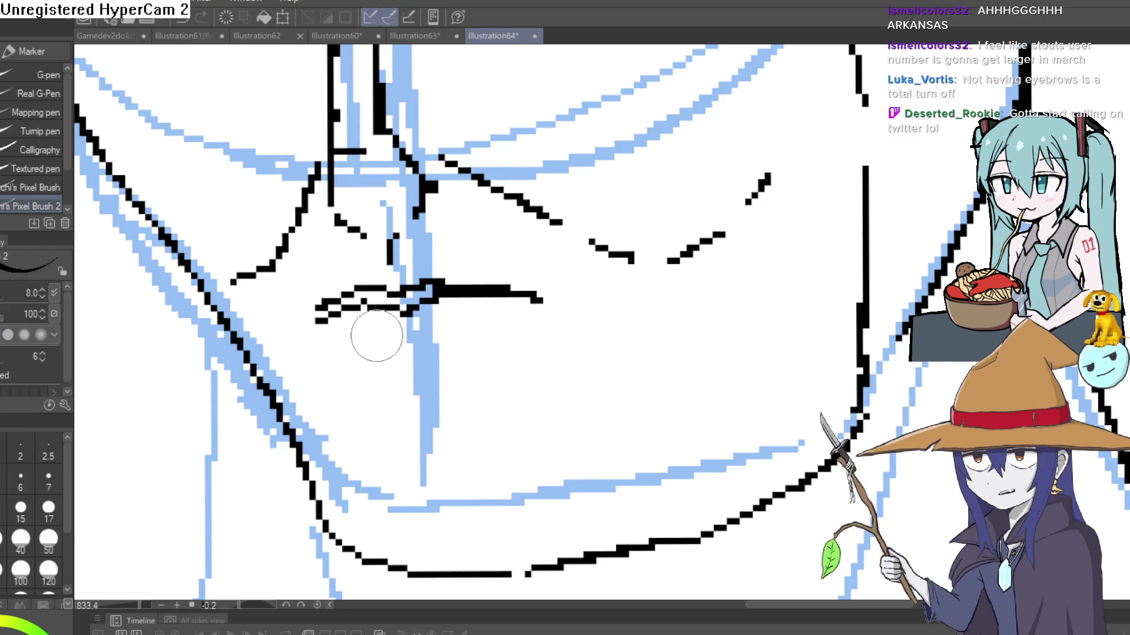
{"action": "mouse_move", "coordinate": [349, 336]}
{"action": "left_mouse_down"}
{"action": "mouse_move", "coordinate": [448, 341]}
{"action": "mouse_move", "coordinate": [497, 325]}
{"action": "left_mouse_up"}
{"action": "left_click_drag", "start_coordinate": [416, 365], "coordinate": [419, 480]}
Extend the brow stroke up toward the ear and hide the blue sketch underlay.
{"action": "scroll", "coordinate": [631, 352], "scroll_direction": "down", "scroll_amount": 5}
{"action": "left_click_drag", "start_coordinate": [666, 347], "coordinate": [617, 387]}
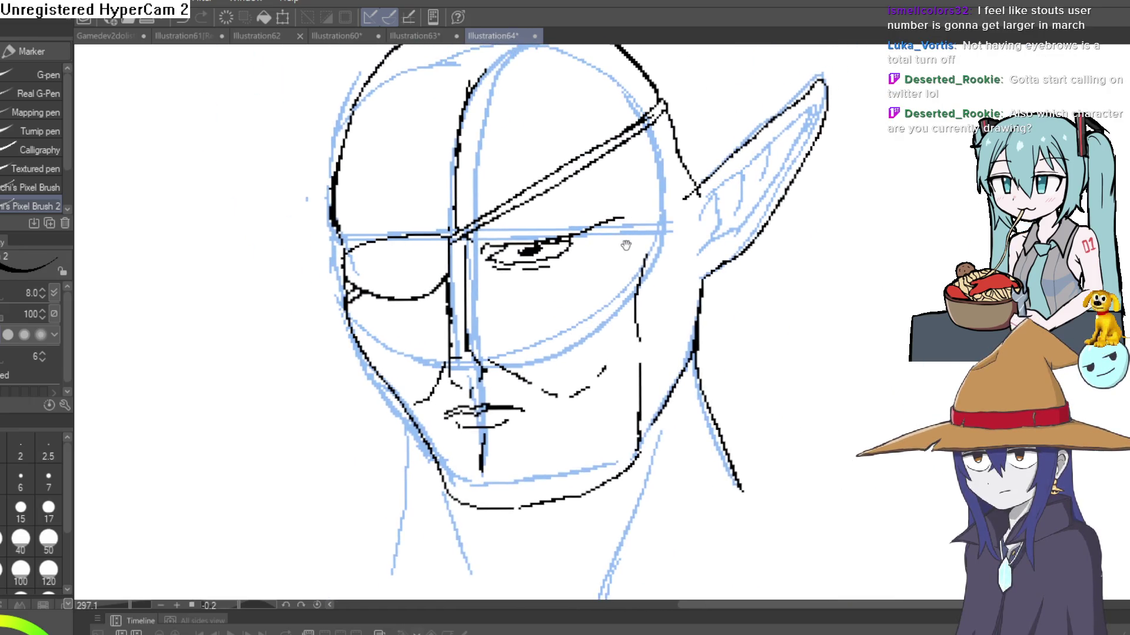
{"action": "mouse_move", "coordinate": [633, 215]}
{"action": "left_mouse_down"}
{"action": "mouse_move", "coordinate": [650, 203]}
{"action": "mouse_move", "coordinate": [648, 291]}
{"action": "left_mouse_up"}
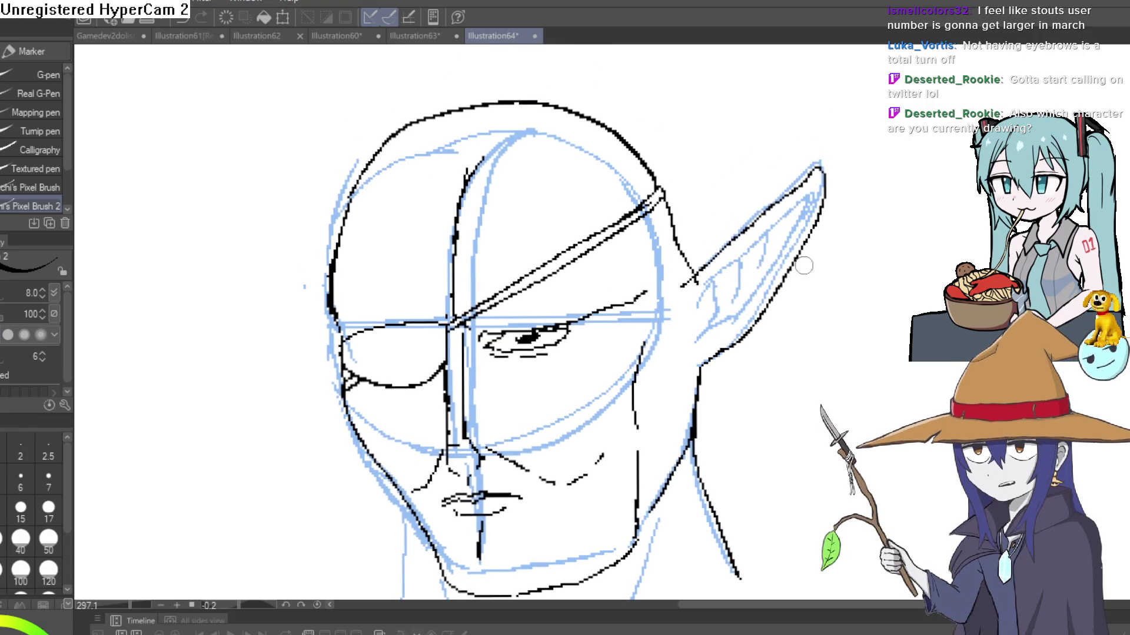
{"action": "key", "text": "ctrl+h"}
Draw the long neck line down from the jaw, redoing a misplaced first attempt.
{"action": "scroll", "coordinate": [719, 277], "scroll_direction": "down", "scroll_amount": 5}
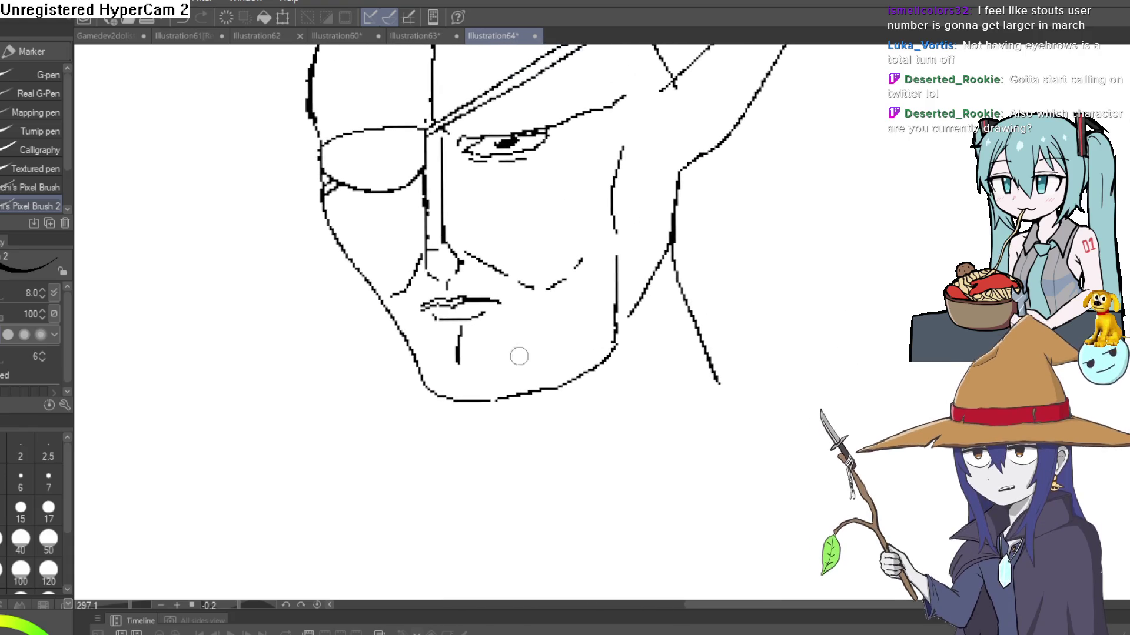
{"action": "left_click_drag", "start_coordinate": [387, 312], "coordinate": [376, 442]}
{"action": "key", "text": "ctrl+z"}
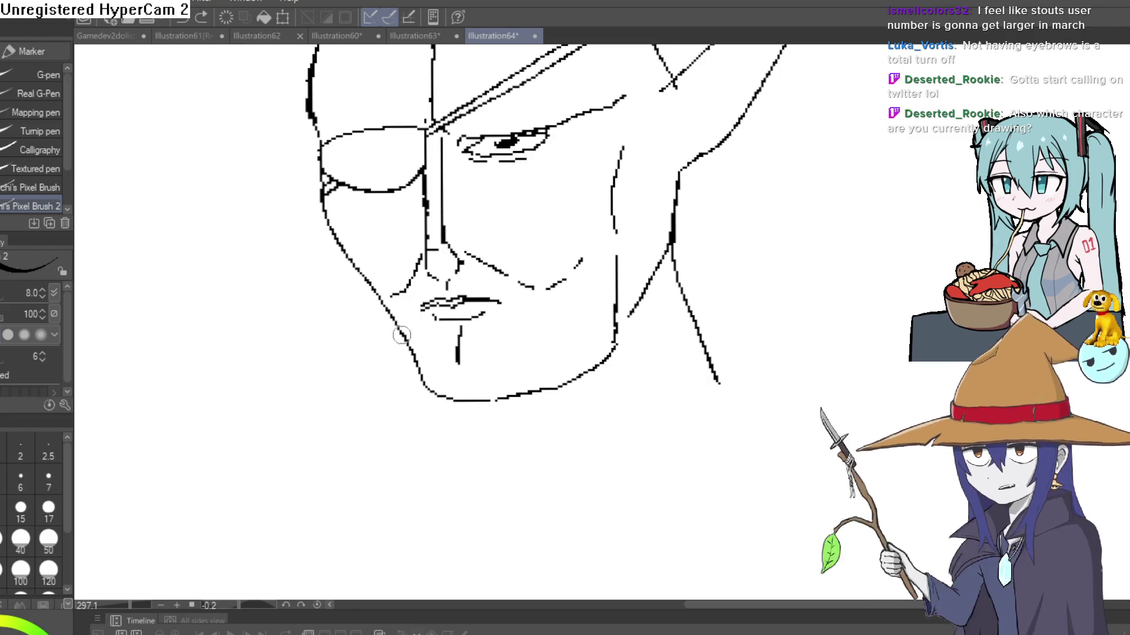
{"action": "left_click_drag", "start_coordinate": [400, 332], "coordinate": [372, 513]}
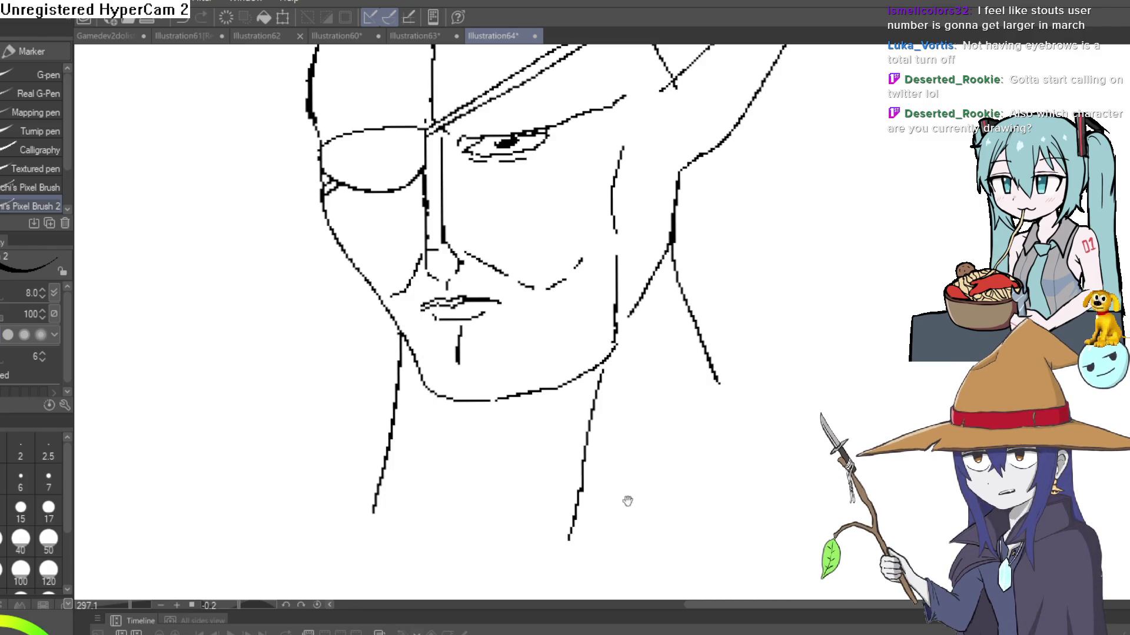
{"action": "scroll", "coordinate": [747, 455], "scroll_direction": "down", "scroll_amount": 4}
{"action": "mouse_move", "coordinate": [747, 455]}
{"action": "left_mouse_down"}
{"action": "mouse_move", "coordinate": [684, 363]}
{"action": "mouse_move", "coordinate": [758, 392]}
{"action": "left_mouse_up"}
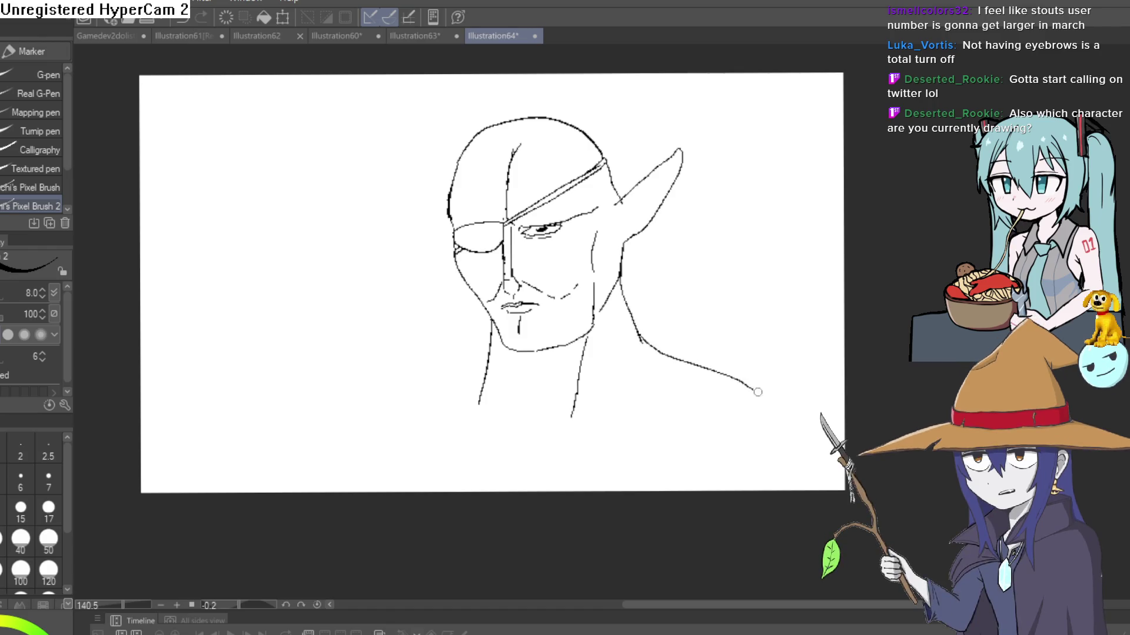
{"action": "scroll", "coordinate": [538, 322], "scroll_direction": "up", "scroll_amount": 5}
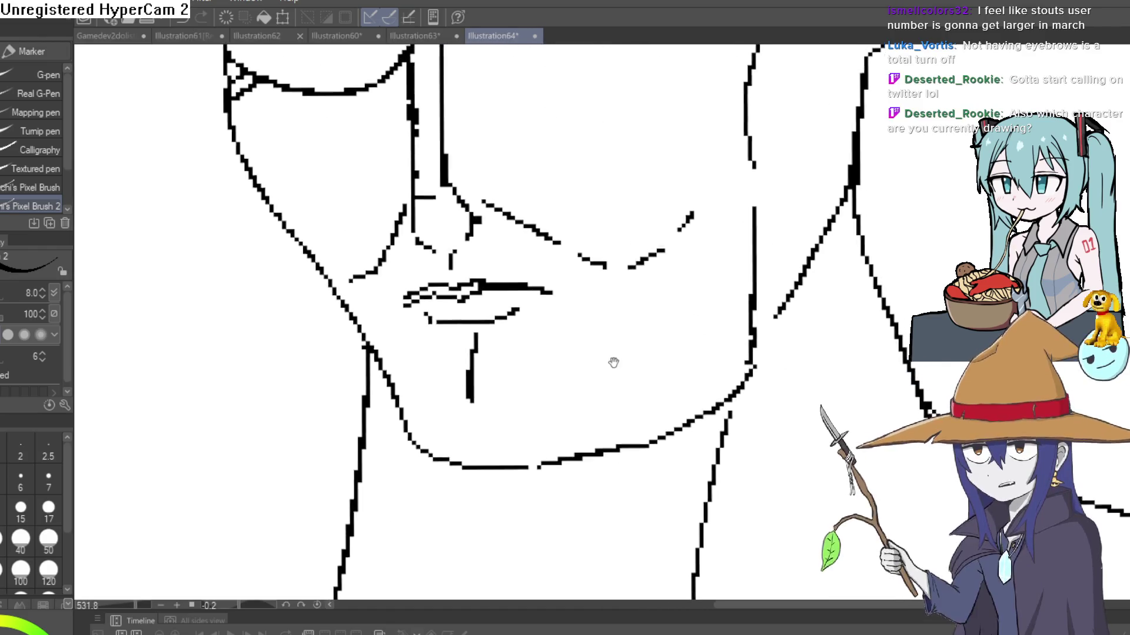
{"action": "mouse_move", "coordinate": [612, 365]}
{"action": "left_mouse_down"}
{"action": "mouse_move", "coordinate": [655, 401]}
{"action": "mouse_move", "coordinate": [731, 359]}
{"action": "mouse_move", "coordinate": [739, 420]}
{"action": "mouse_move", "coordinate": [670, 312]}
{"action": "mouse_move", "coordinate": [706, 353]}
{"action": "mouse_move", "coordinate": [812, 323]}
{"action": "mouse_move", "coordinate": [676, 424]}
{"action": "mouse_move", "coordinate": [565, 339]}
{"action": "left_mouse_up"}
{"action": "scroll", "coordinate": [665, 372], "scroll_direction": "down", "scroll_amount": 8}
{"action": "scroll", "coordinate": [644, 365], "scroll_direction": "up", "scroll_amount": 7}
{"action": "scroll", "coordinate": [672, 345], "scroll_direction": "down", "scroll_amount": 6}
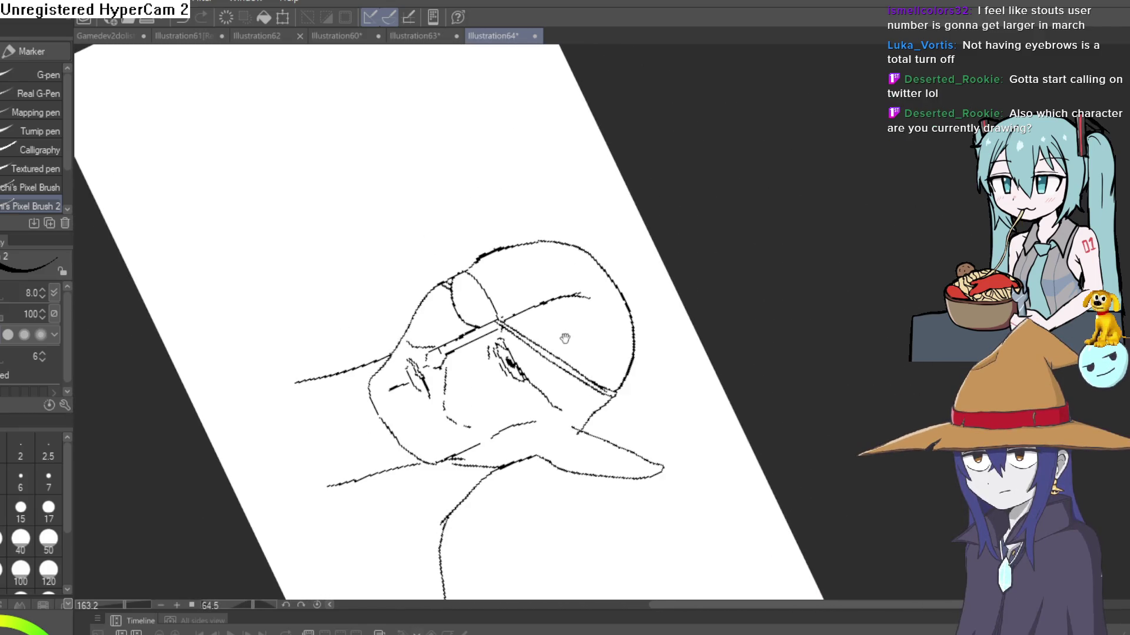
Outline the second pointed ear on the elf's left side, then rotate and zoom out.
{"action": "left_click_drag", "start_coordinate": [459, 266], "coordinate": [452, 215]}
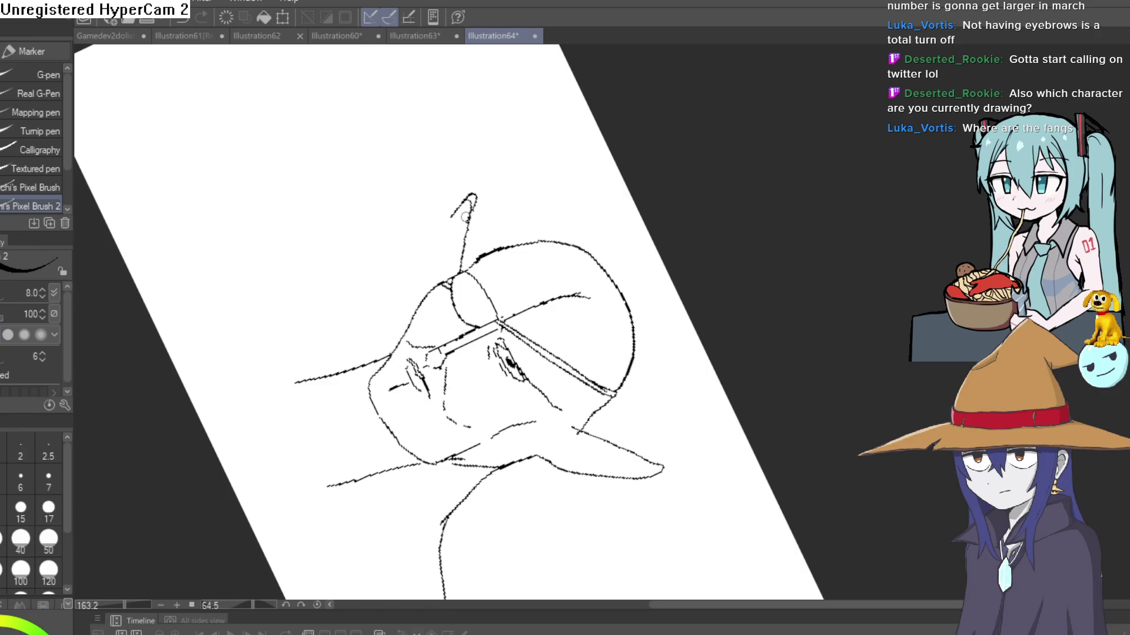
{"action": "mouse_move", "coordinate": [415, 303]}
{"action": "left_mouse_down"}
{"action": "mouse_move", "coordinate": [450, 213]}
{"action": "mouse_move", "coordinate": [453, 273]}
{"action": "mouse_move", "coordinate": [498, 374]}
{"action": "mouse_move", "coordinate": [466, 271]}
{"action": "left_mouse_up"}
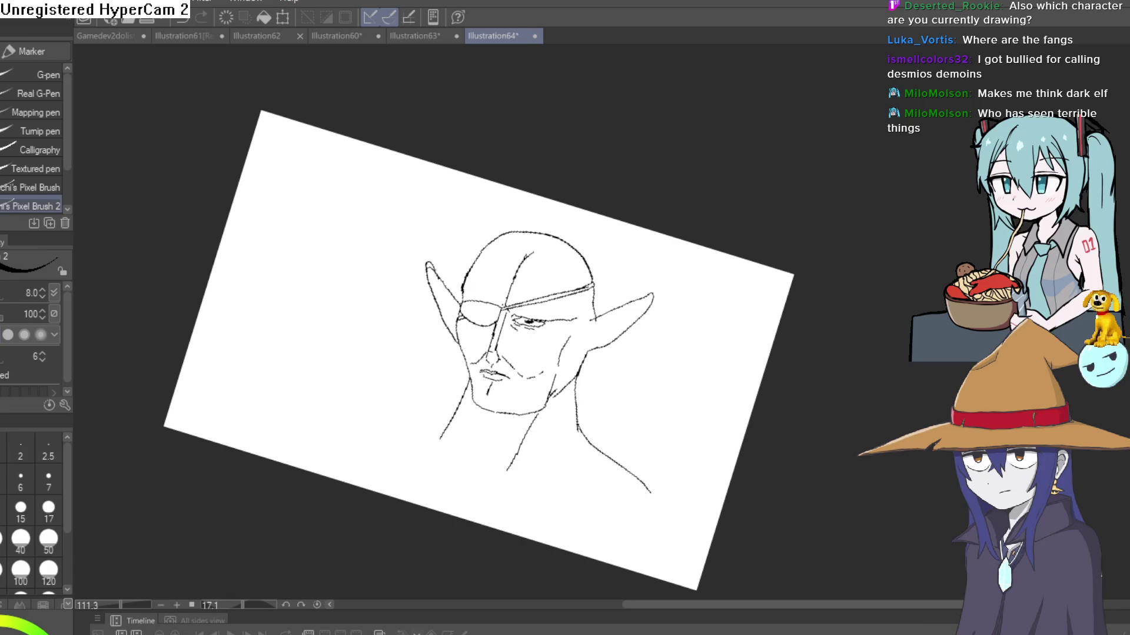
Ink the inner edge and folds of the right ear over the blue guides.
{"action": "mouse_move", "coordinate": [610, 410]}
{"action": "left_mouse_down"}
{"action": "mouse_move", "coordinate": [676, 264]}
{"action": "mouse_move", "coordinate": [669, 182]}
{"action": "mouse_move", "coordinate": [643, 257]}
{"action": "mouse_move", "coordinate": [612, 256]}
{"action": "mouse_move", "coordinate": [609, 281]}
{"action": "mouse_move", "coordinate": [624, 223]}
{"action": "left_mouse_up"}
{"action": "scroll", "coordinate": [616, 248], "scroll_direction": "up", "scroll_amount": 3}
{"action": "scroll", "coordinate": [616, 230], "scroll_direction": "up", "scroll_amount": 4}
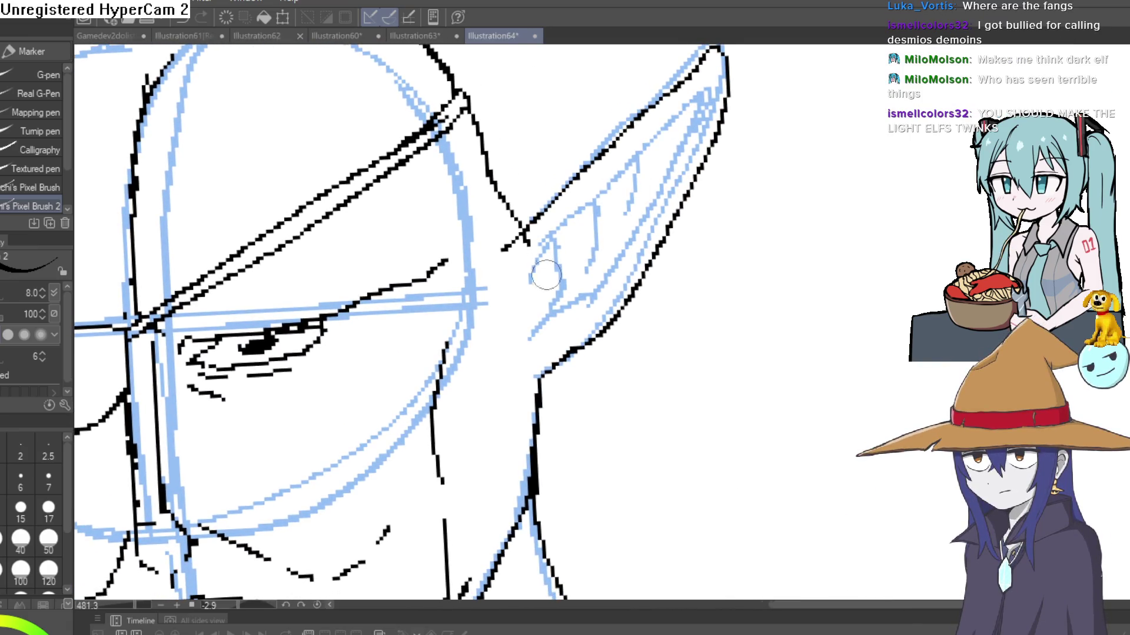
{"action": "mouse_move", "coordinate": [523, 290]}
{"action": "left_mouse_down"}
{"action": "mouse_move", "coordinate": [670, 121]}
{"action": "mouse_move", "coordinate": [677, 142]}
{"action": "left_mouse_up"}
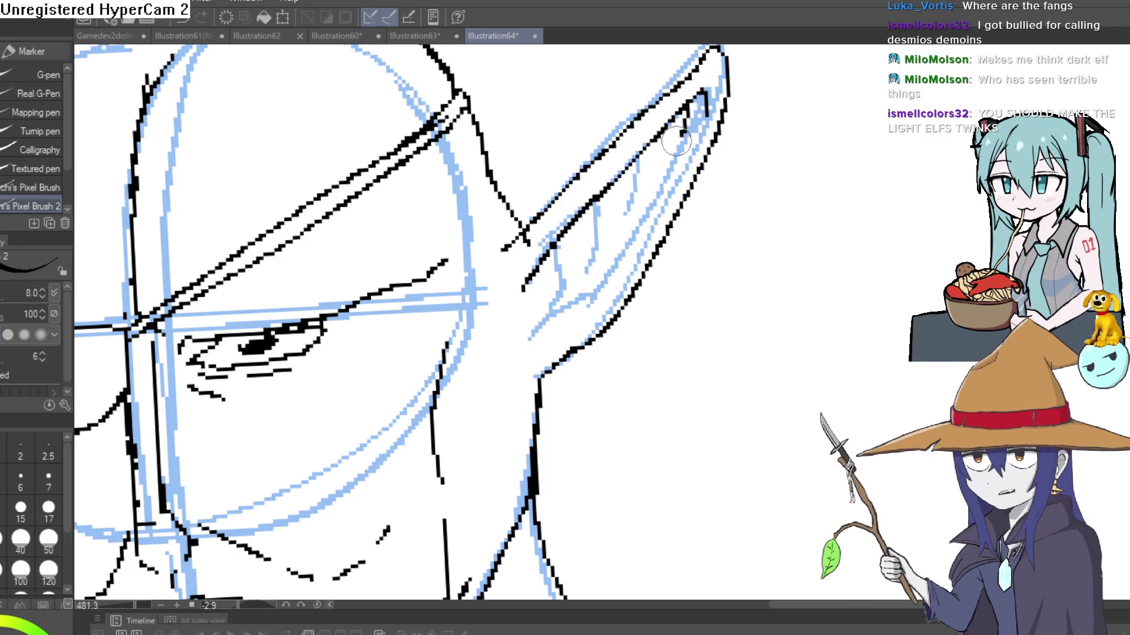
{"action": "mouse_move", "coordinate": [535, 290]}
{"action": "left_mouse_down"}
{"action": "mouse_move", "coordinate": [524, 275]}
{"action": "mouse_move", "coordinate": [548, 317]}
{"action": "mouse_move", "coordinate": [533, 339]}
{"action": "left_mouse_up"}
{"action": "left_click_drag", "start_coordinate": [646, 209], "coordinate": [619, 254]}
{"action": "mouse_move", "coordinate": [637, 154]}
{"action": "left_mouse_down"}
{"action": "mouse_move", "coordinate": [629, 204]}
{"action": "mouse_move", "coordinate": [594, 235]}
{"action": "mouse_move", "coordinate": [744, 250]}
{"action": "mouse_move", "coordinate": [900, 184]}
{"action": "mouse_move", "coordinate": [899, 256]}
{"action": "left_mouse_up"}
Reframe the view on the neck and left shoulder, then zoom out to the whole drawing.
{"action": "scroll", "coordinate": [616, 229], "scroll_direction": "down", "scroll_amount": 3}
{"action": "scroll", "coordinate": [882, 247], "scroll_direction": "down", "scroll_amount": 5}
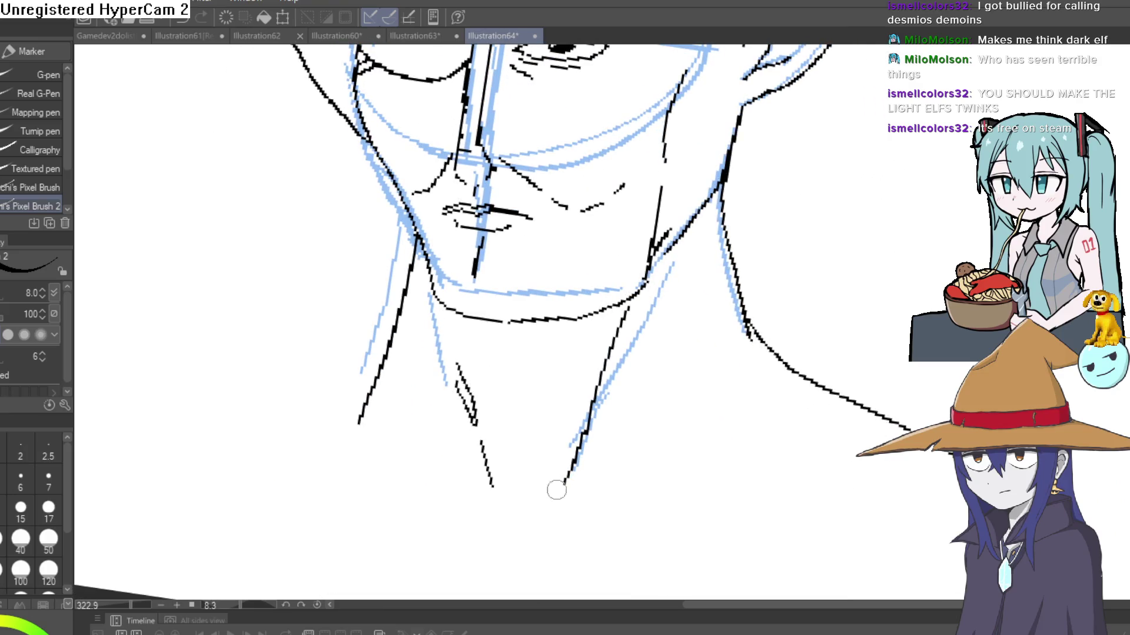
{"action": "scroll", "coordinate": [680, 454], "scroll_direction": "down", "scroll_amount": 5}
{"action": "scroll", "coordinate": [683, 356], "scroll_direction": "up", "scroll_amount": 4}
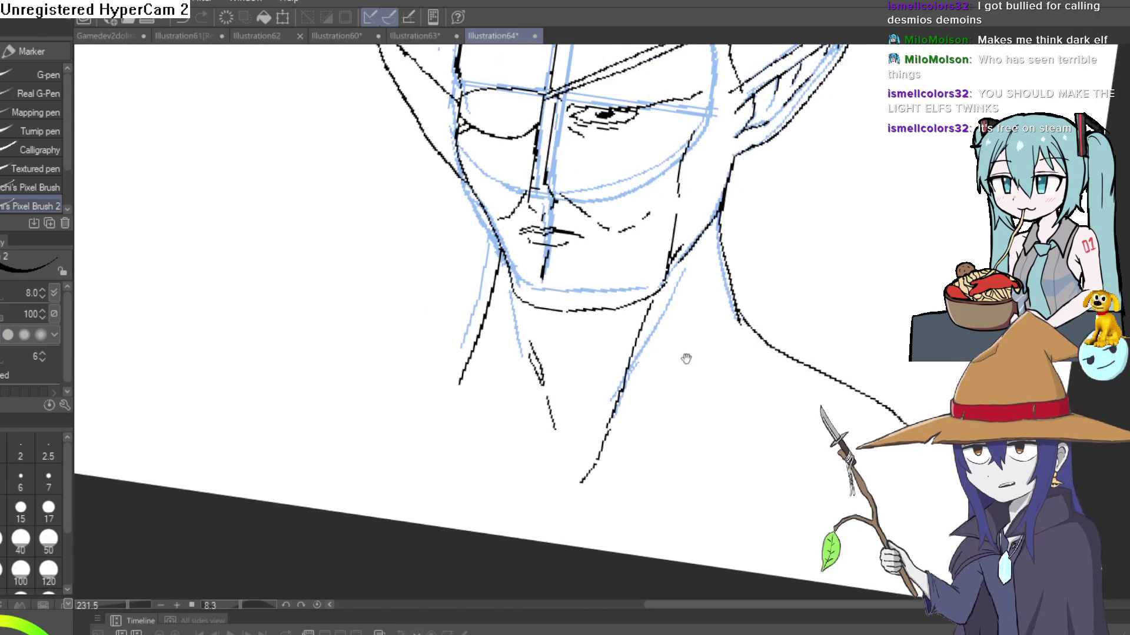
{"action": "mouse_move", "coordinate": [683, 356]}
{"action": "left_mouse_down"}
{"action": "mouse_move", "coordinate": [757, 310]}
{"action": "mouse_move", "coordinate": [772, 259]}
{"action": "left_mouse_up"}
{"action": "scroll", "coordinate": [771, 259], "scroll_direction": "down", "scroll_amount": 2}
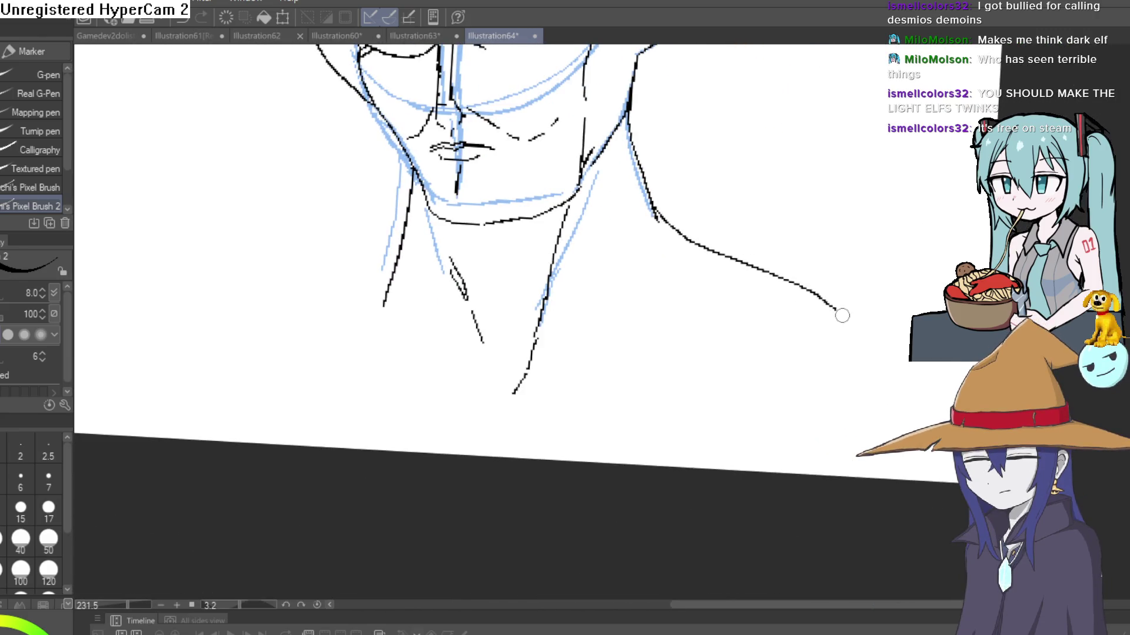
{"action": "left_click_drag", "start_coordinate": [691, 388], "coordinate": [801, 393]}
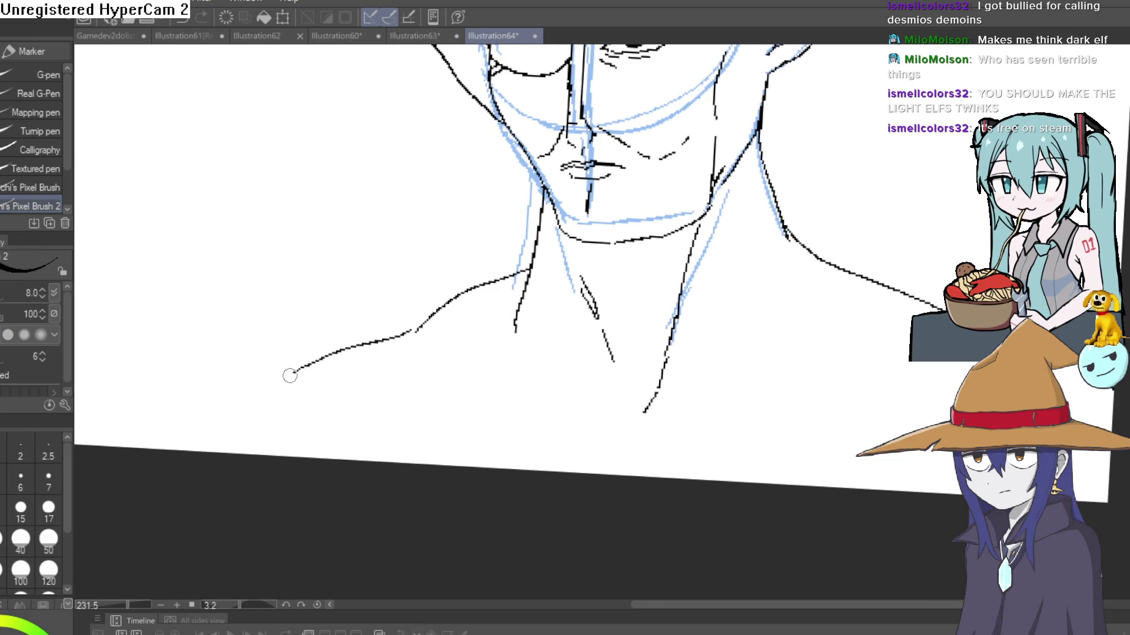
{"action": "scroll", "coordinate": [824, 320], "scroll_direction": "down", "scroll_amount": 3}
{"action": "mouse_move", "coordinate": [825, 320]}
{"action": "left_mouse_down"}
{"action": "mouse_move", "coordinate": [796, 328]}
{"action": "mouse_move", "coordinate": [785, 310]}
{"action": "left_mouse_up"}
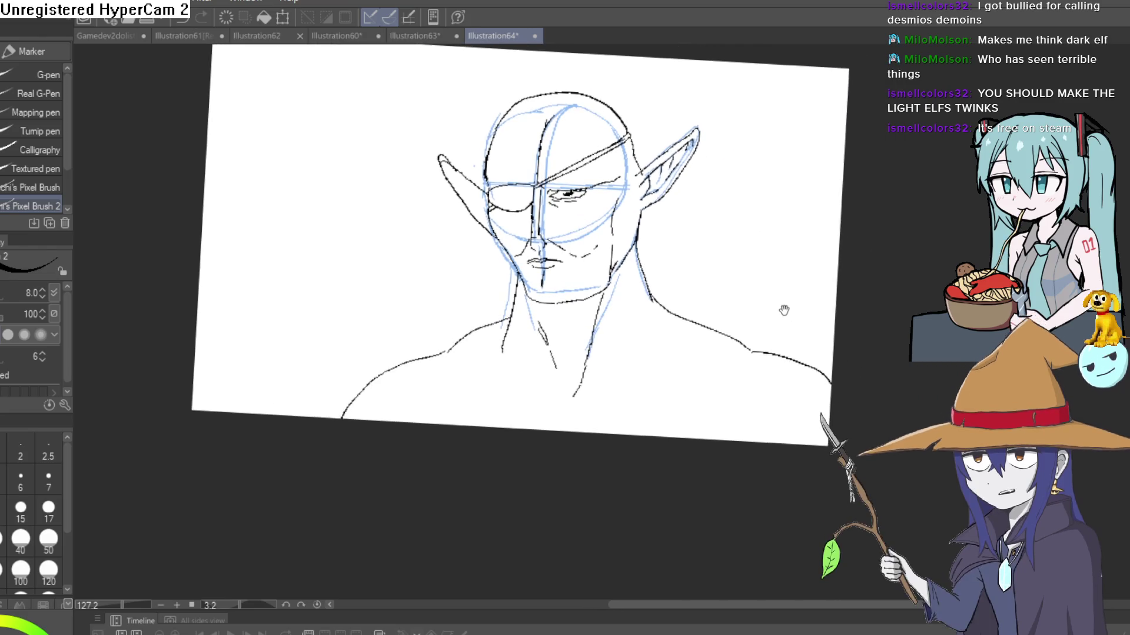
Level the canvas rotation and reposition the view to review the elf's black lineart.
{"action": "mouse_move", "coordinate": [655, 197]}
{"action": "left_mouse_down"}
{"action": "mouse_move", "coordinate": [706, 235]}
{"action": "mouse_move", "coordinate": [743, 208]}
{"action": "left_mouse_up"}
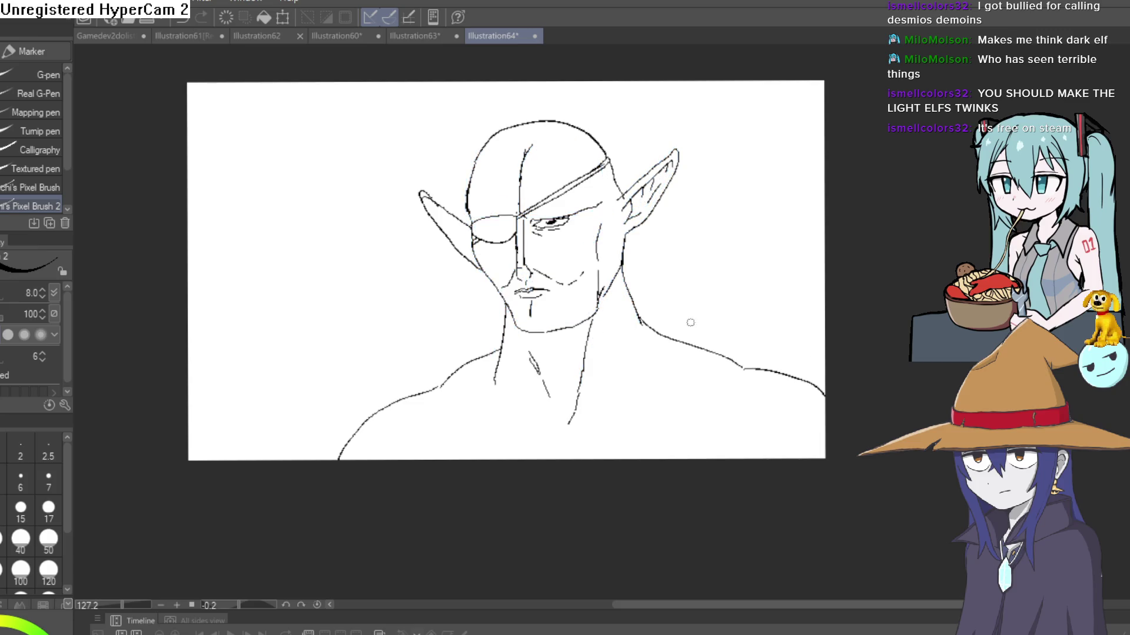
{"action": "scroll", "coordinate": [581, 267], "scroll_direction": "up", "scroll_amount": 5}
{"action": "left_click_drag", "start_coordinate": [581, 267], "coordinate": [605, 286]}
{"action": "scroll", "coordinate": [457, 226], "scroll_direction": "down", "scroll_amount": 3}
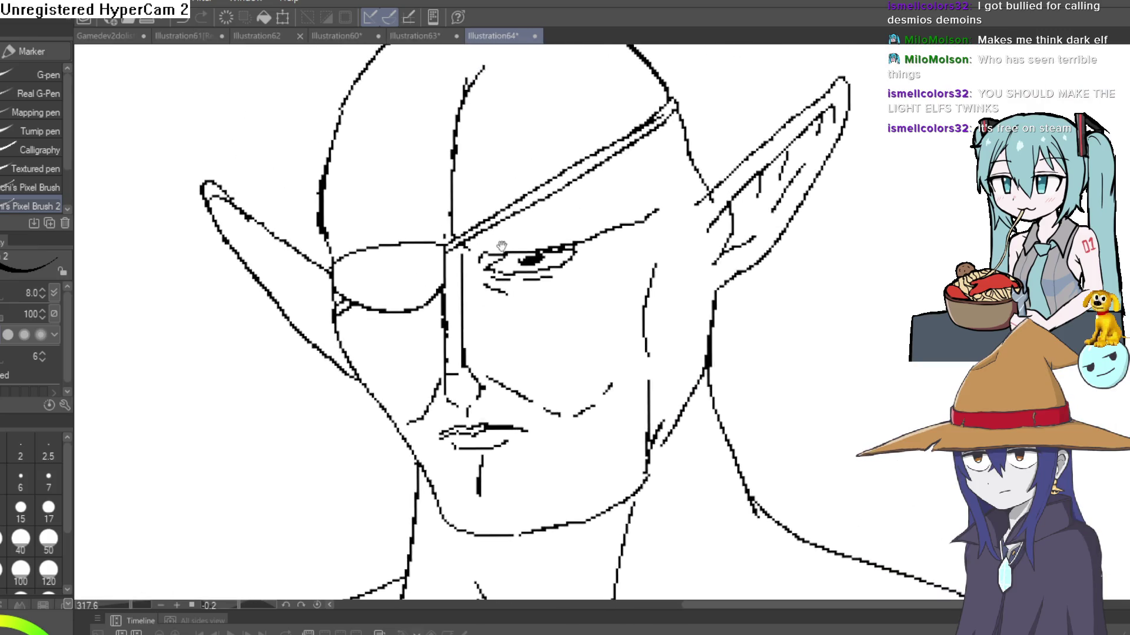
{"action": "mouse_move", "coordinate": [560, 228]}
{"action": "left_mouse_down"}
{"action": "mouse_move", "coordinate": [698, 218]}
{"action": "mouse_move", "coordinate": [687, 214]}
{"action": "left_mouse_up"}
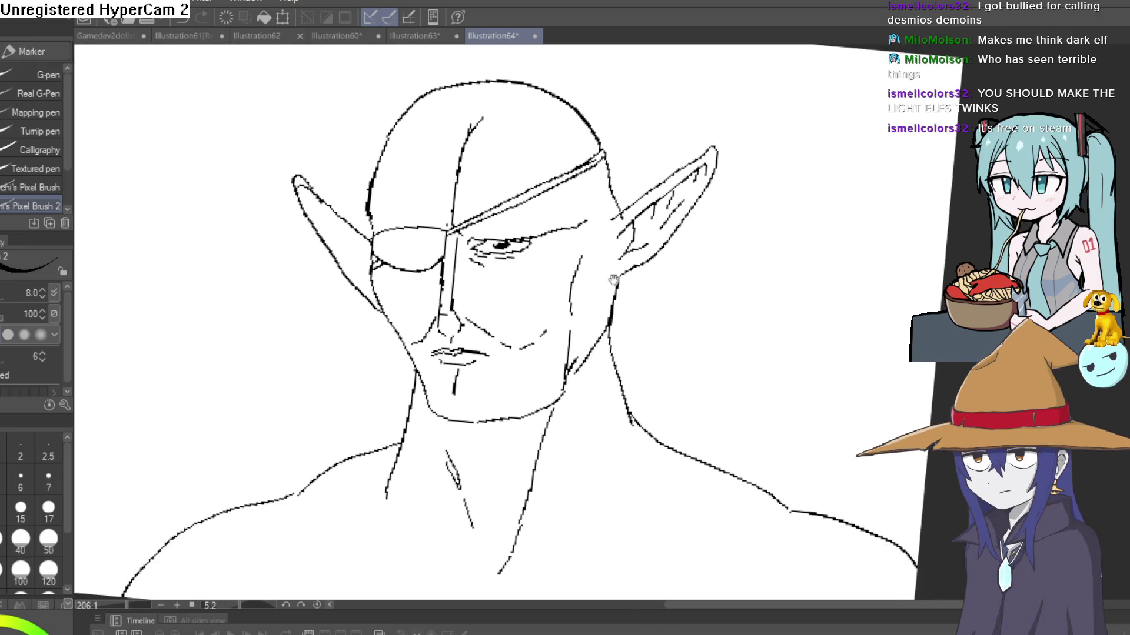
{"action": "mouse_move", "coordinate": [566, 347]}
{"action": "left_mouse_down"}
{"action": "mouse_move", "coordinate": [560, 327]}
{"action": "mouse_move", "coordinate": [578, 339]}
{"action": "left_mouse_up"}
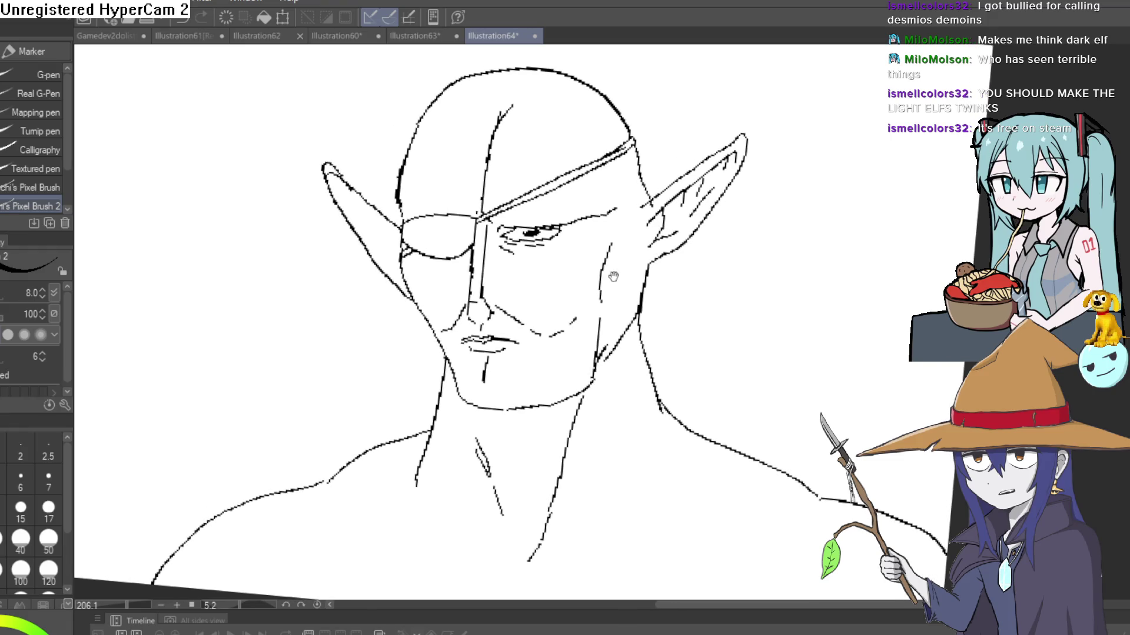
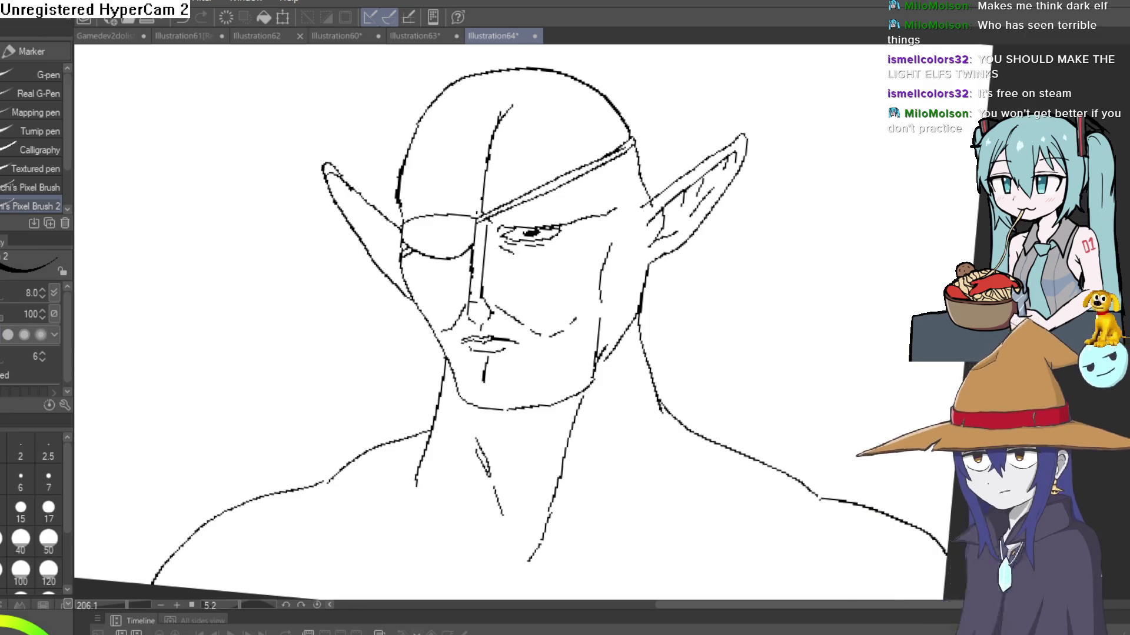
Draw a short stroke on the right shoulder and a long collarbone line across the chest.
{"action": "left_click_drag", "start_coordinate": [531, 574], "coordinate": [711, 547]}
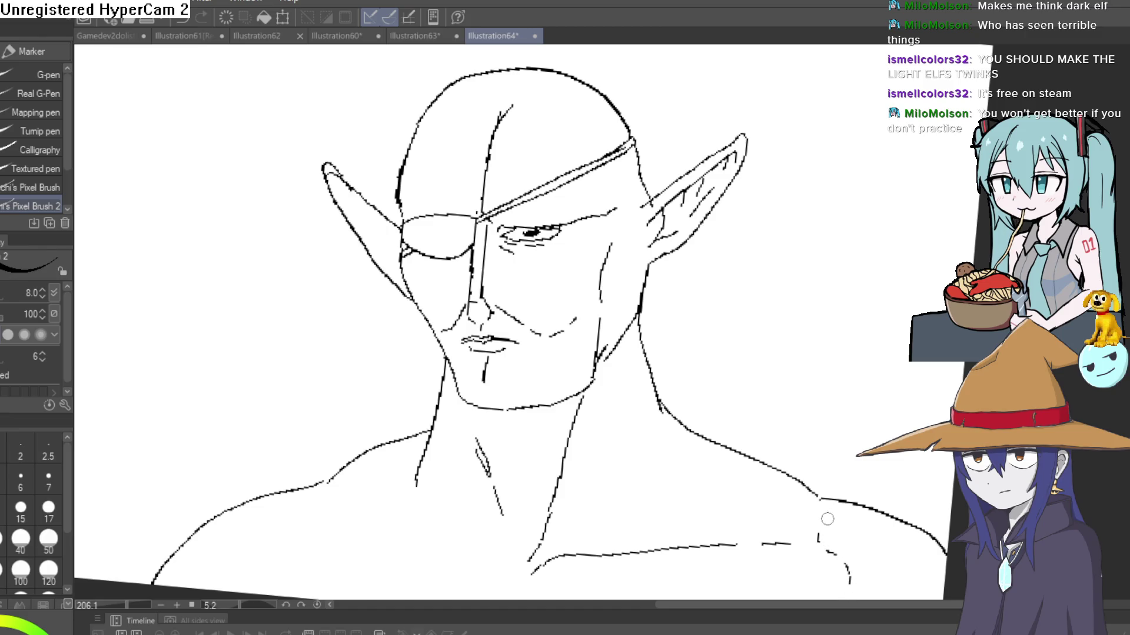
{"action": "mouse_move", "coordinate": [496, 566]}
{"action": "left_mouse_down"}
{"action": "mouse_move", "coordinate": [321, 547]}
{"action": "mouse_move", "coordinate": [241, 556]}
{"action": "left_mouse_up"}
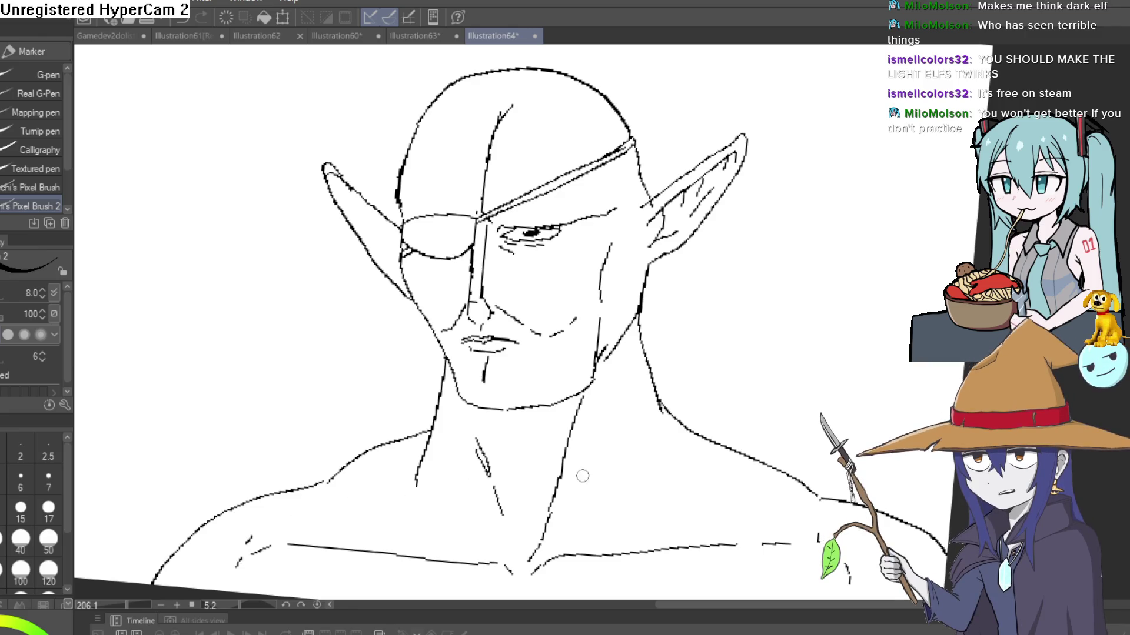
{"action": "scroll", "coordinate": [580, 542], "scroll_direction": "down", "scroll_amount": 2}
{"action": "scroll", "coordinate": [558, 533], "scroll_direction": "up", "scroll_amount": 3}
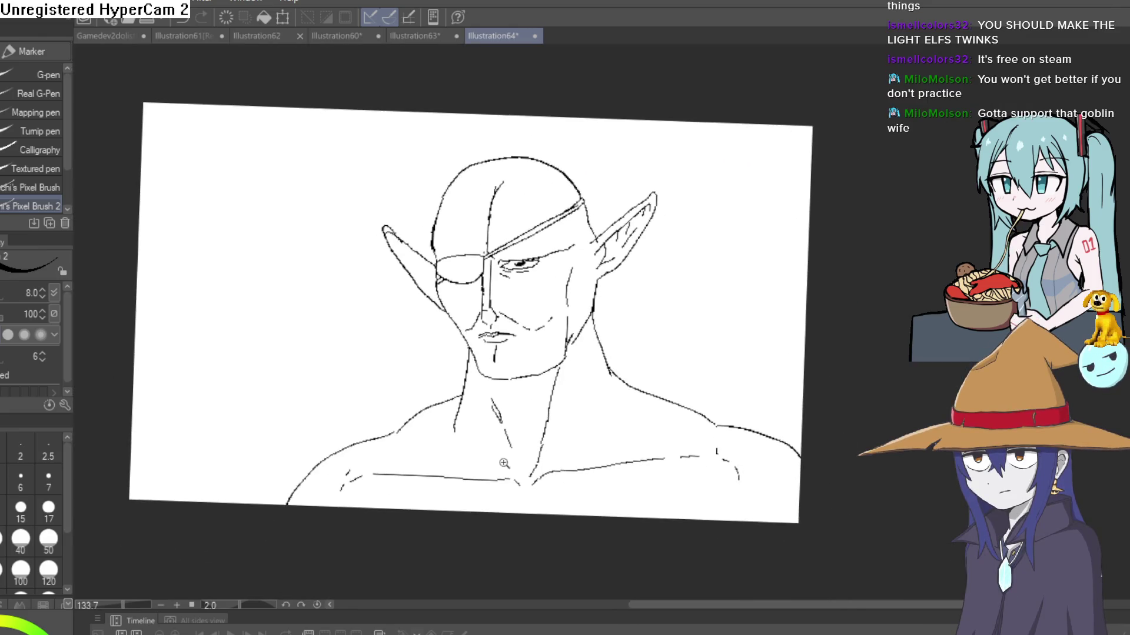
{"action": "scroll", "coordinate": [707, 456], "scroll_direction": "down", "scroll_amount": 4}
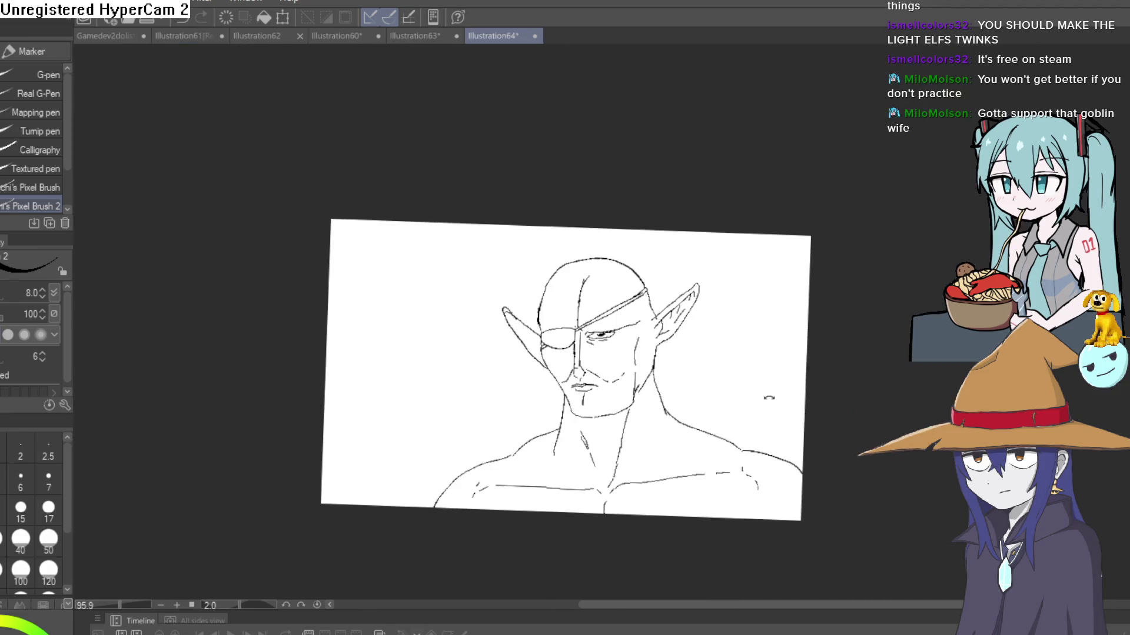
Draw a scar through the uncovered eye, extending it above the eye and across the brow.
{"action": "left_click_drag", "start_coordinate": [769, 398], "coordinate": [762, 399]}
{"action": "scroll", "coordinate": [650, 364], "scroll_direction": "up", "scroll_amount": 5}
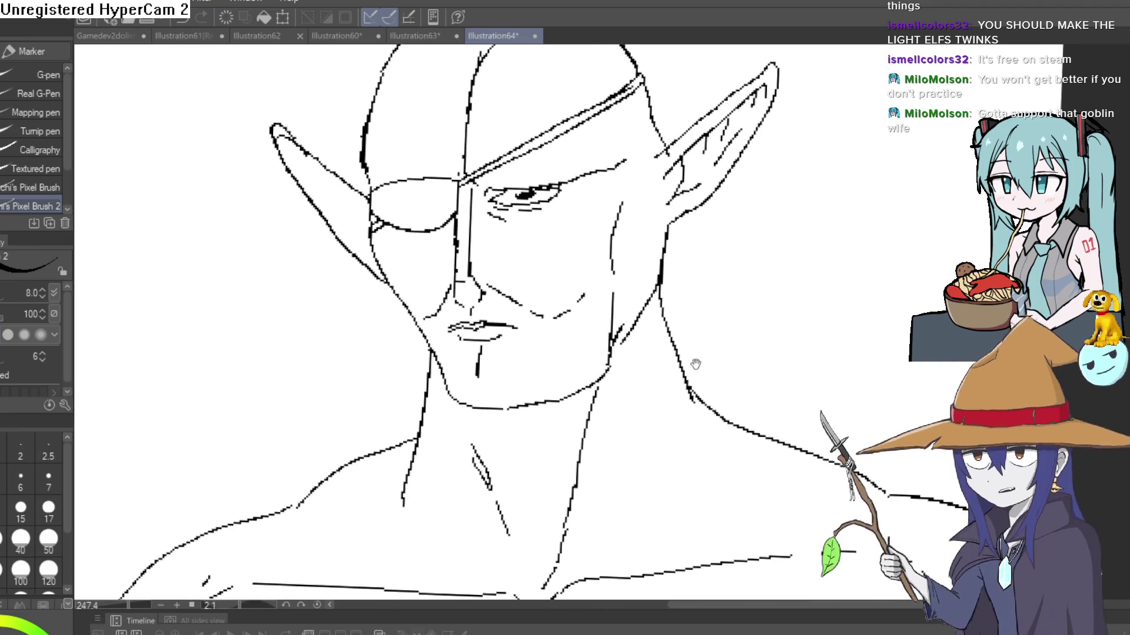
{"action": "scroll", "coordinate": [529, 181], "scroll_direction": "up", "scroll_amount": 2}
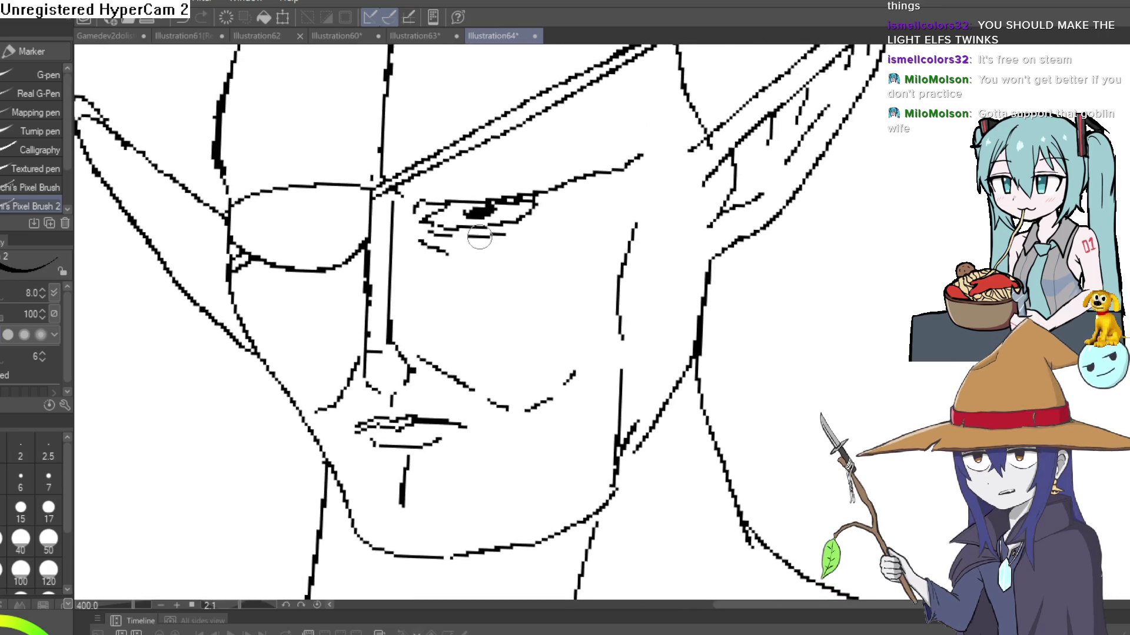
{"action": "mouse_move", "coordinate": [485, 238]}
{"action": "left_mouse_down"}
{"action": "mouse_move", "coordinate": [497, 320]}
{"action": "mouse_move", "coordinate": [500, 135]}
{"action": "left_mouse_up"}
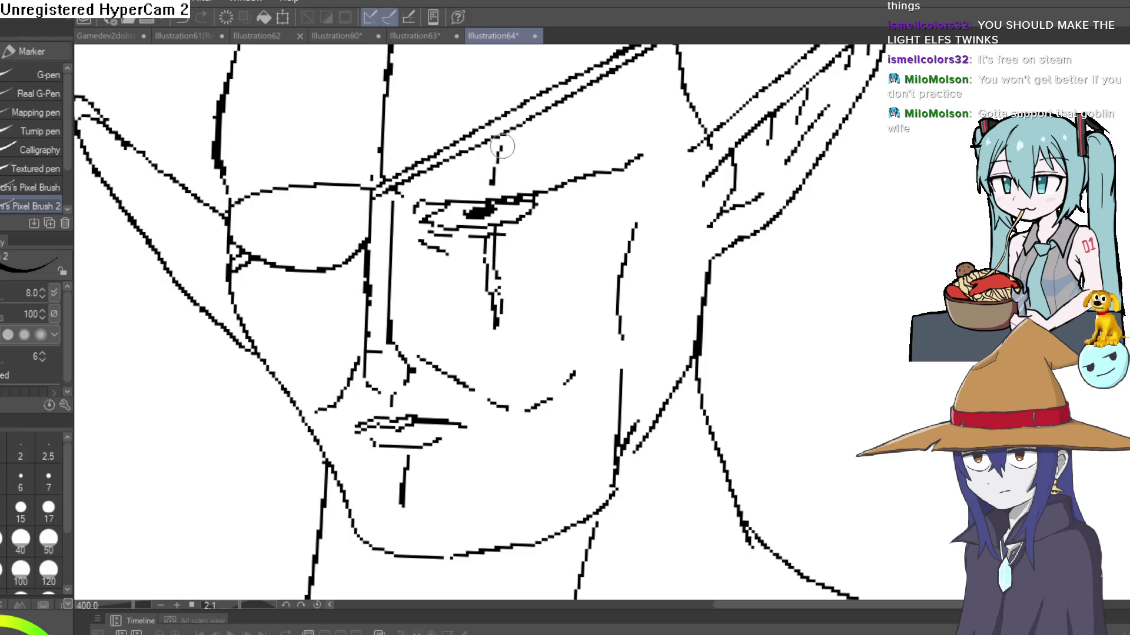
{"action": "left_click_drag", "start_coordinate": [526, 193], "coordinate": [523, 244]}
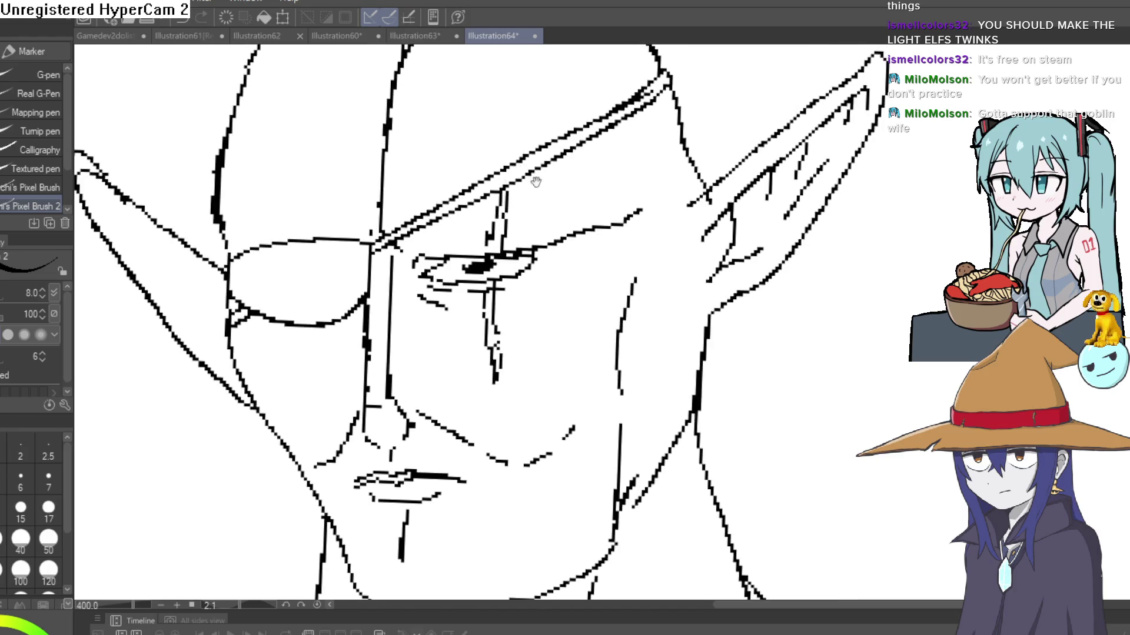
{"action": "mouse_move", "coordinate": [535, 179]}
{"action": "left_mouse_down"}
{"action": "mouse_move", "coordinate": [523, 262]}
{"action": "mouse_move", "coordinate": [487, 219]}
{"action": "mouse_move", "coordinate": [521, 149]}
{"action": "mouse_move", "coordinate": [497, 250]}
{"action": "left_mouse_up"}
Continue the scar up the forehead onto the top of the bald scalp.
{"action": "scroll", "coordinate": [547, 306], "scroll_direction": "down", "scroll_amount": 3}
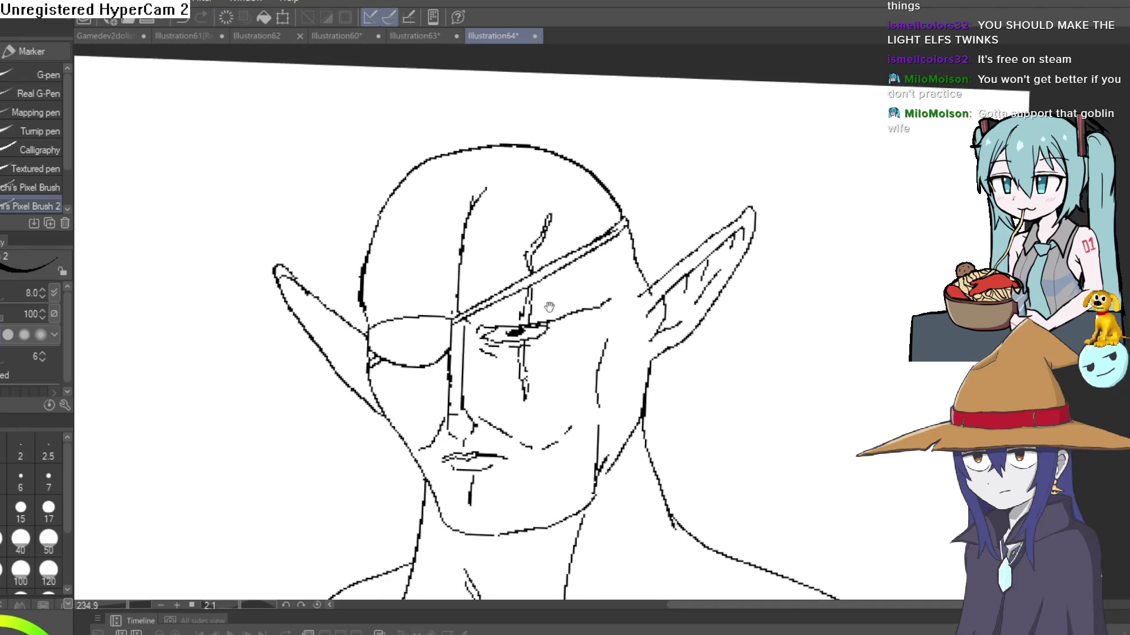
{"action": "scroll", "coordinate": [614, 270], "scroll_direction": "up", "scroll_amount": 3}
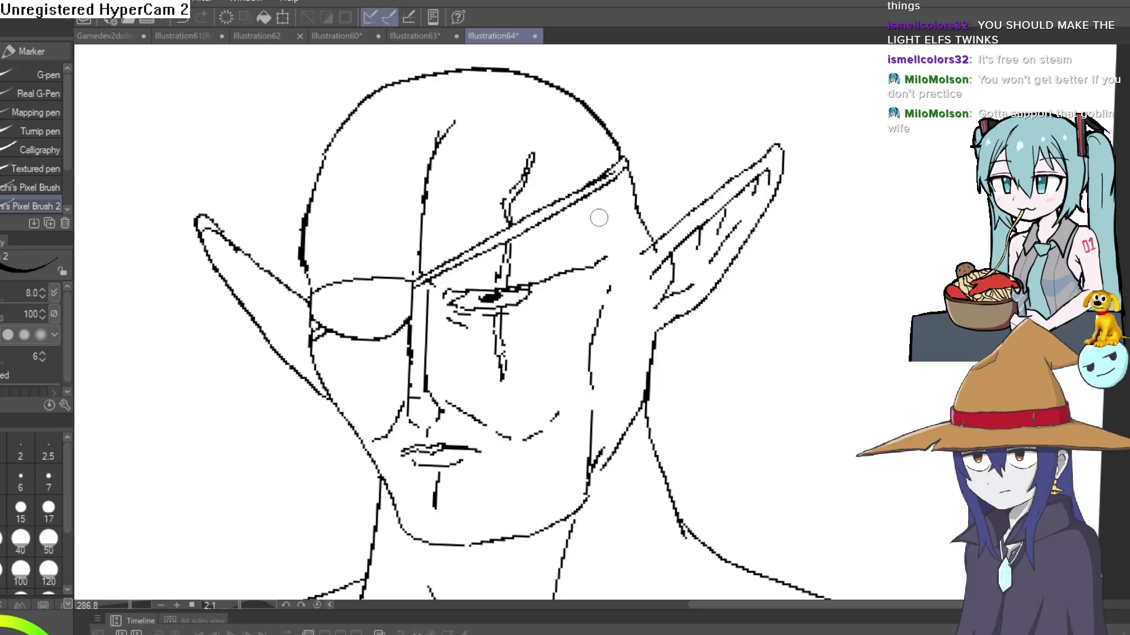
{"action": "left_click_drag", "start_coordinate": [584, 133], "coordinate": [586, 171]}
{"action": "left_click_drag", "start_coordinate": [563, 113], "coordinate": [578, 124]}
{"action": "left_click_drag", "start_coordinate": [493, 169], "coordinate": [586, 193]}
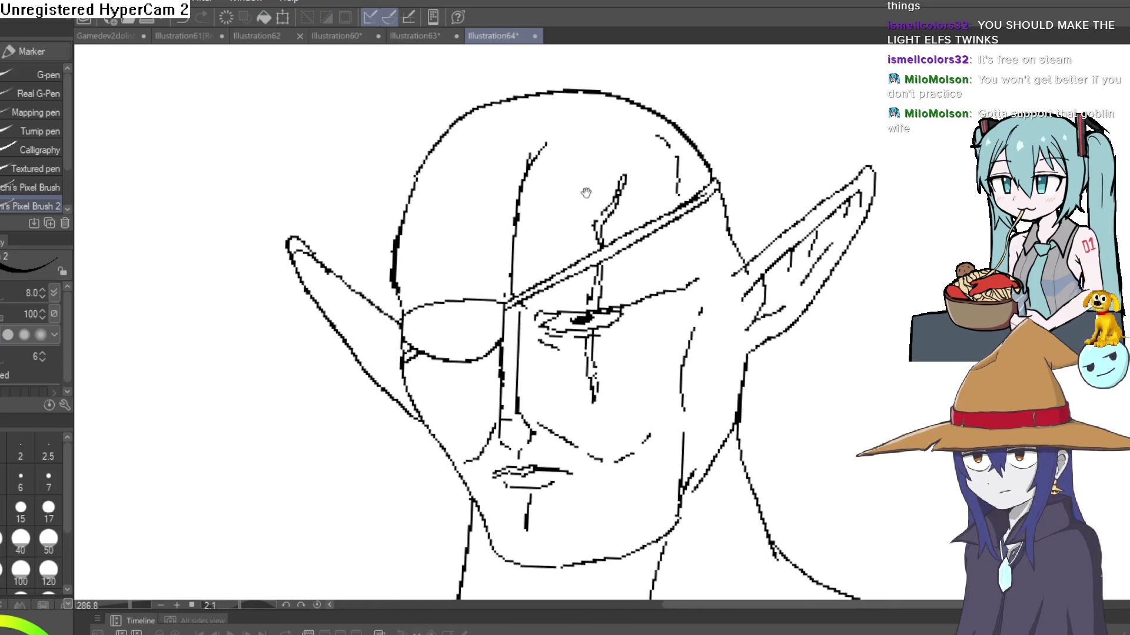
{"action": "left_click_drag", "start_coordinate": [536, 150], "coordinate": [569, 115]}
{"action": "scroll", "coordinate": [721, 245], "scroll_direction": "down", "scroll_amount": 3}
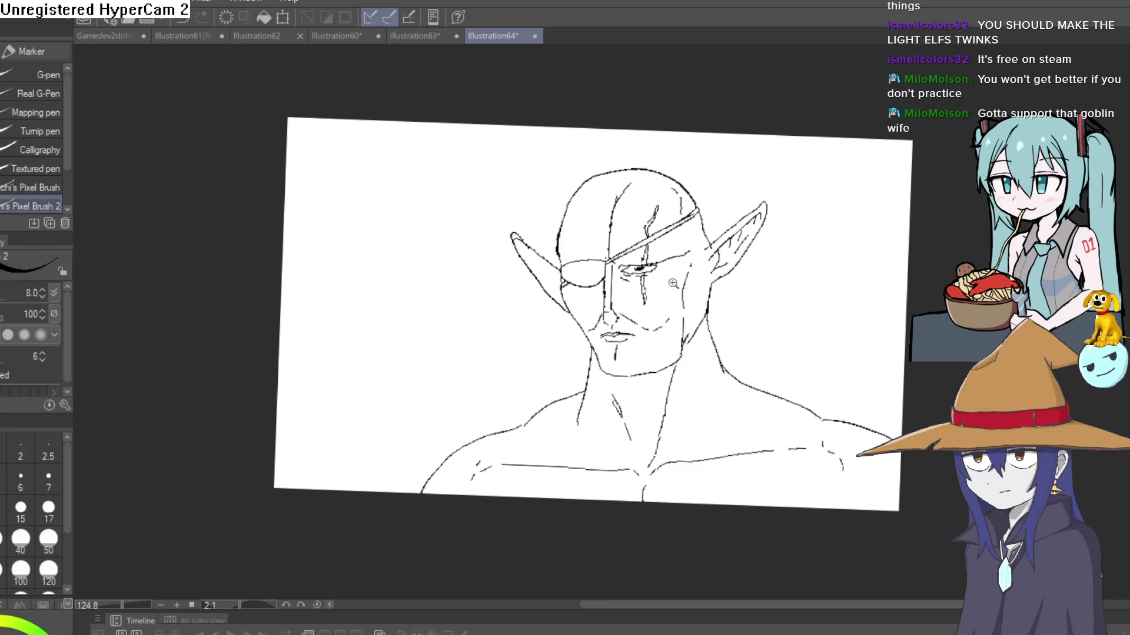
{"action": "scroll", "coordinate": [672, 283], "scroll_direction": "up", "scroll_amount": 4}
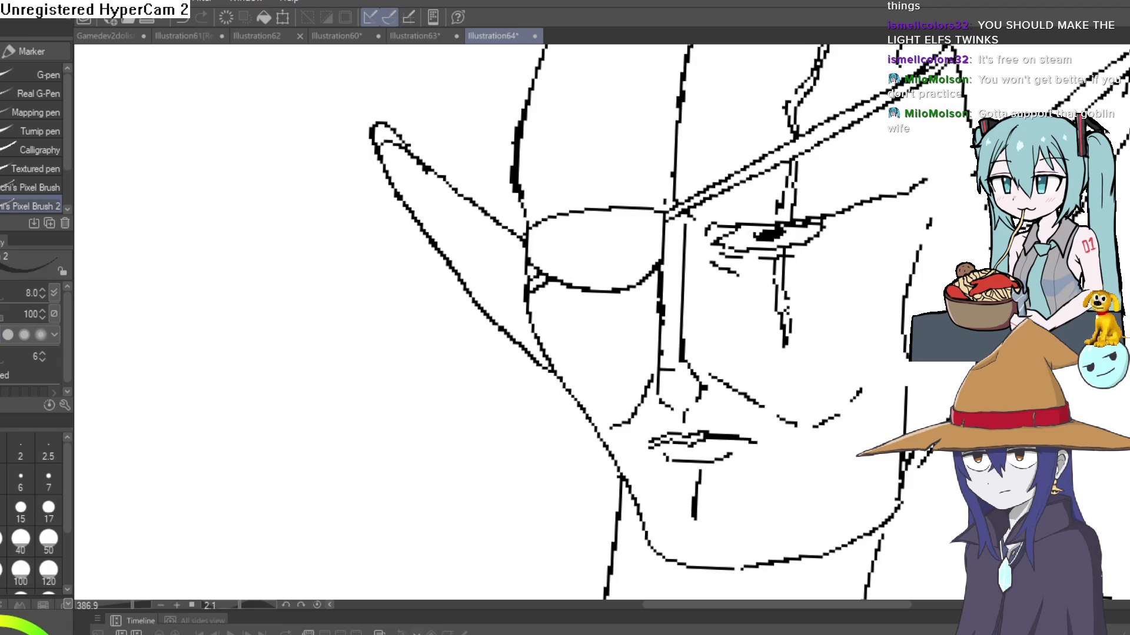
Fill the eyepatch and its strap with flat grey, with the fill referring to the line-art layer.
{"action": "key", "text": "g"}
{"action": "left_click", "coordinate": [648, 257]}
{"action": "key", "text": "ctrl+z"}
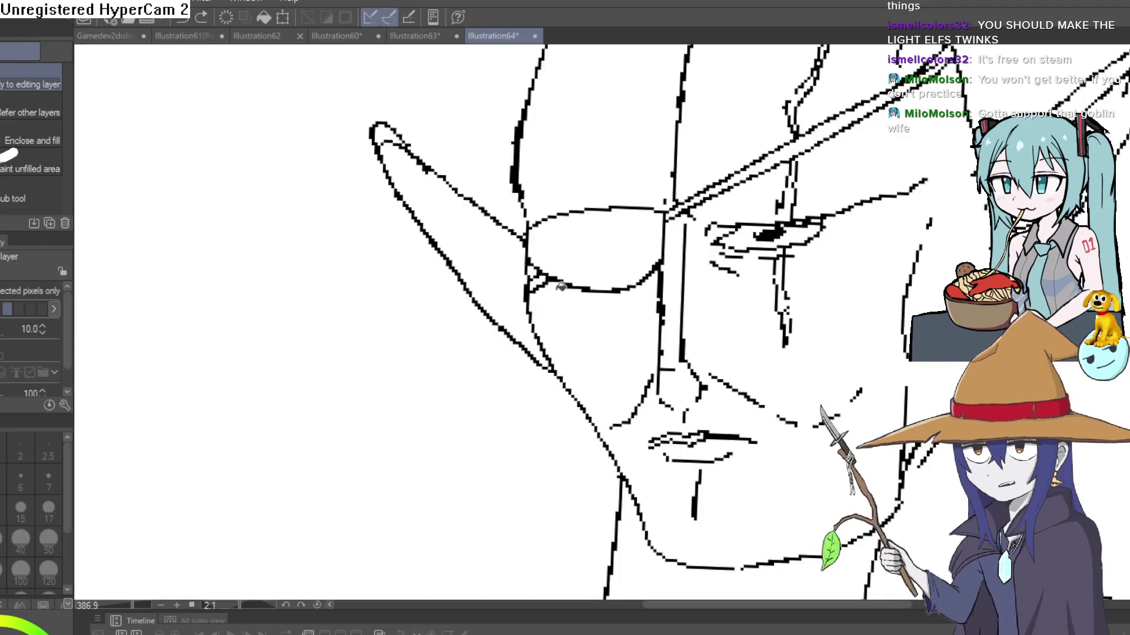
{"action": "left_click", "coordinate": [30, 112]}
{"action": "left_click", "coordinate": [672, 254]}
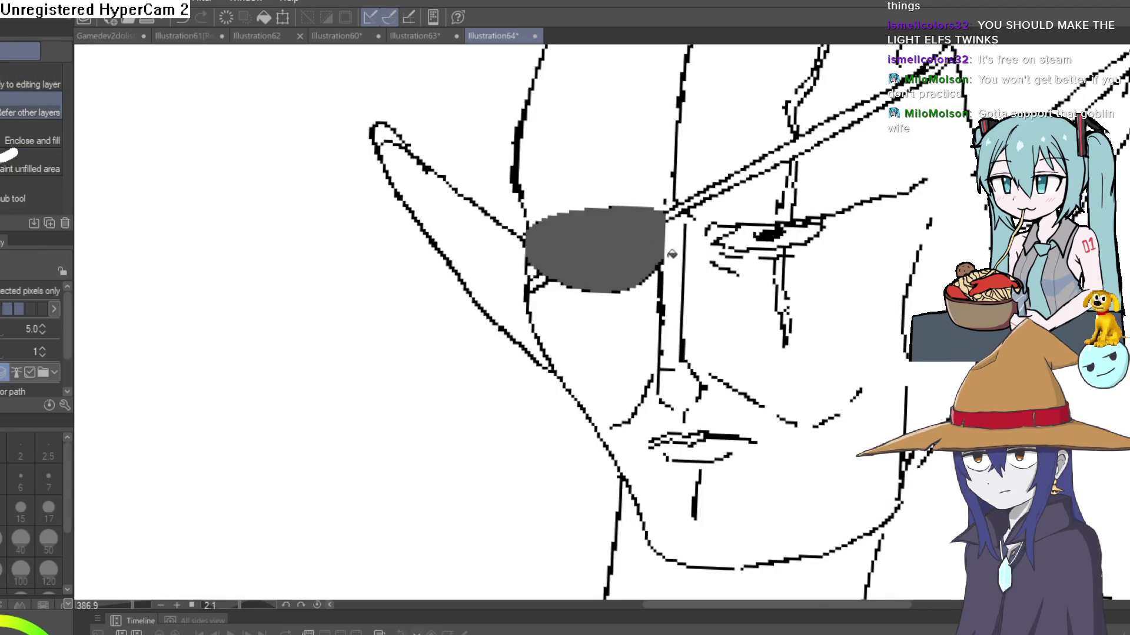
{"action": "left_click", "coordinate": [696, 196]}
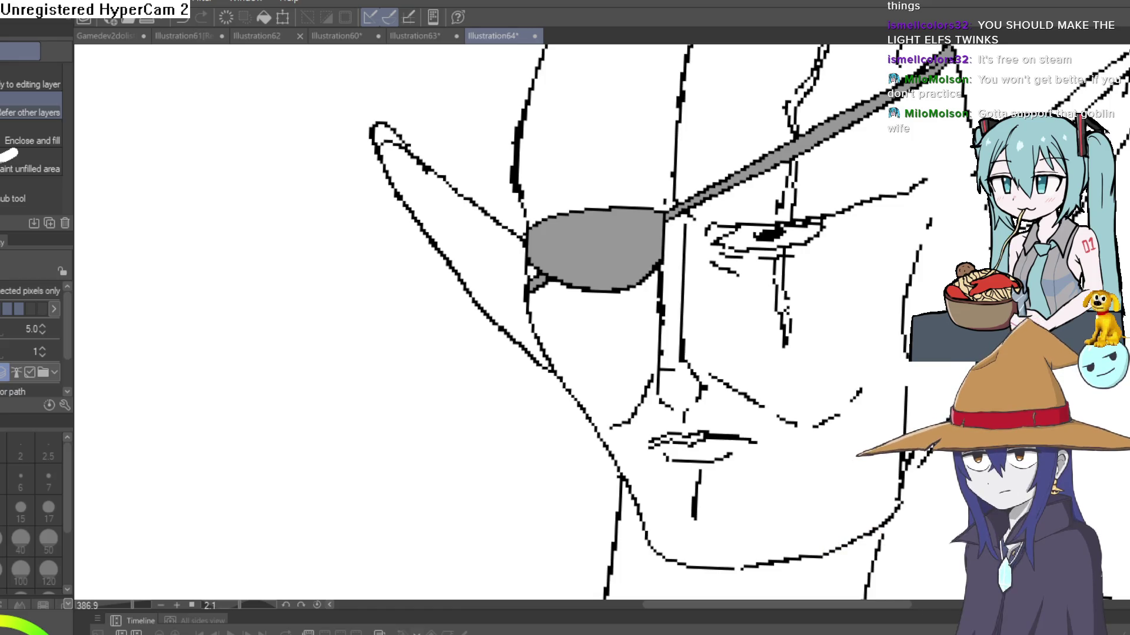
{"action": "scroll", "coordinate": [589, 323], "scroll_direction": "down", "scroll_amount": 5}
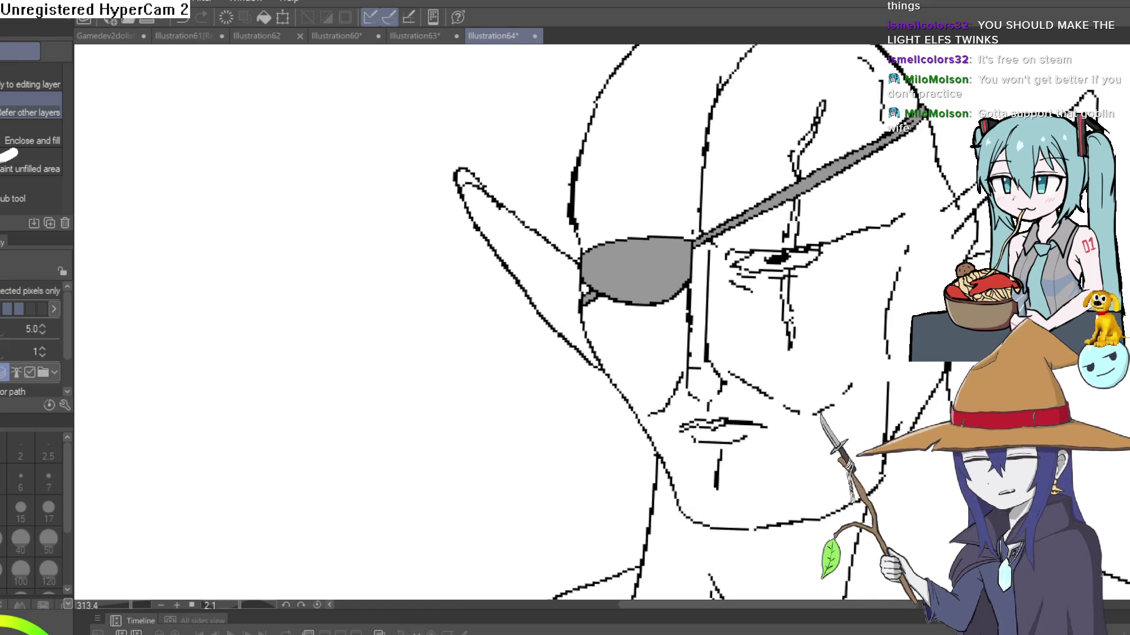
{"action": "scroll", "coordinate": [588, 324], "scroll_direction": "down", "scroll_amount": 1}
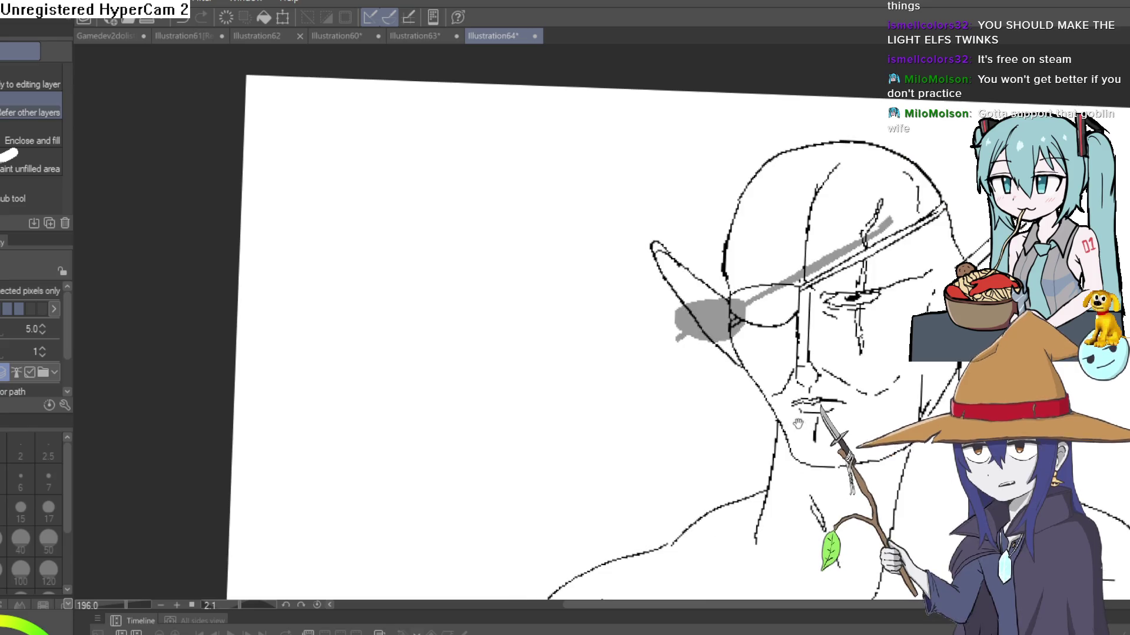
{"action": "key", "text": "ctrl+z"}
{"action": "key", "text": "ctrl+y"}
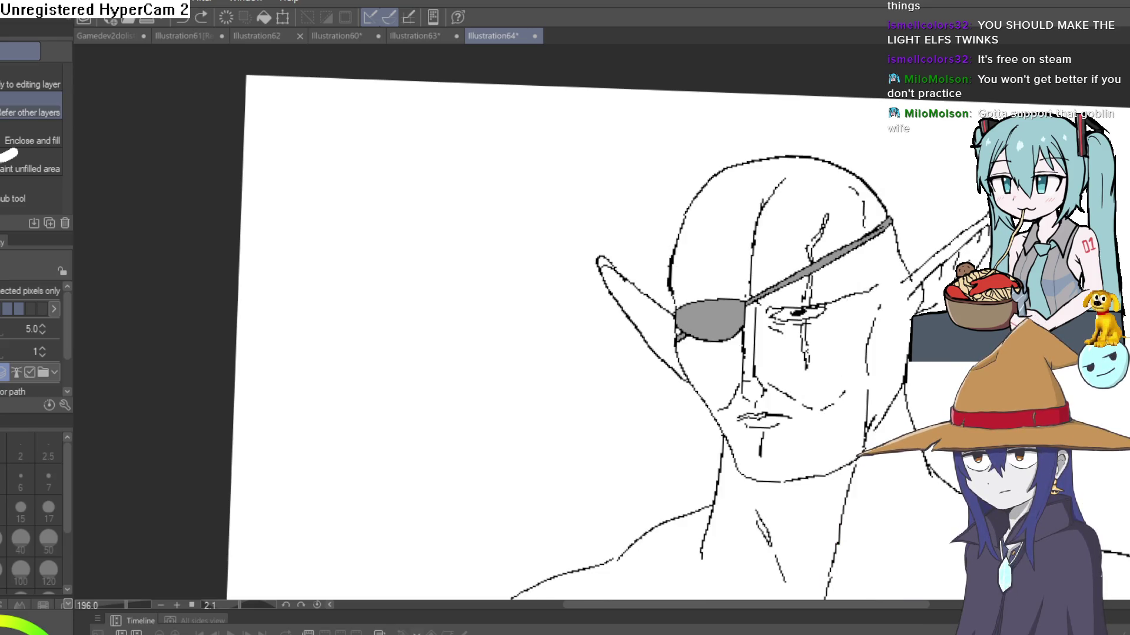
{"action": "scroll", "coordinate": [755, 403], "scroll_direction": "up", "scroll_amount": 5}
{"action": "key", "text": "p"}
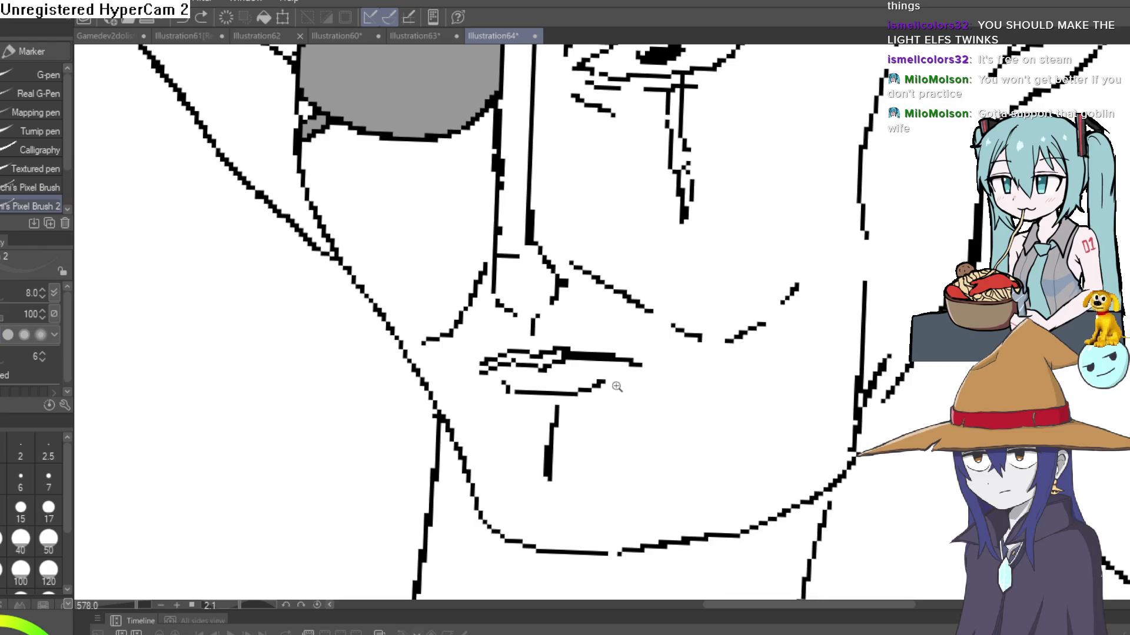
{"action": "scroll", "coordinate": [617, 386], "scroll_direction": "up", "scroll_amount": 4}
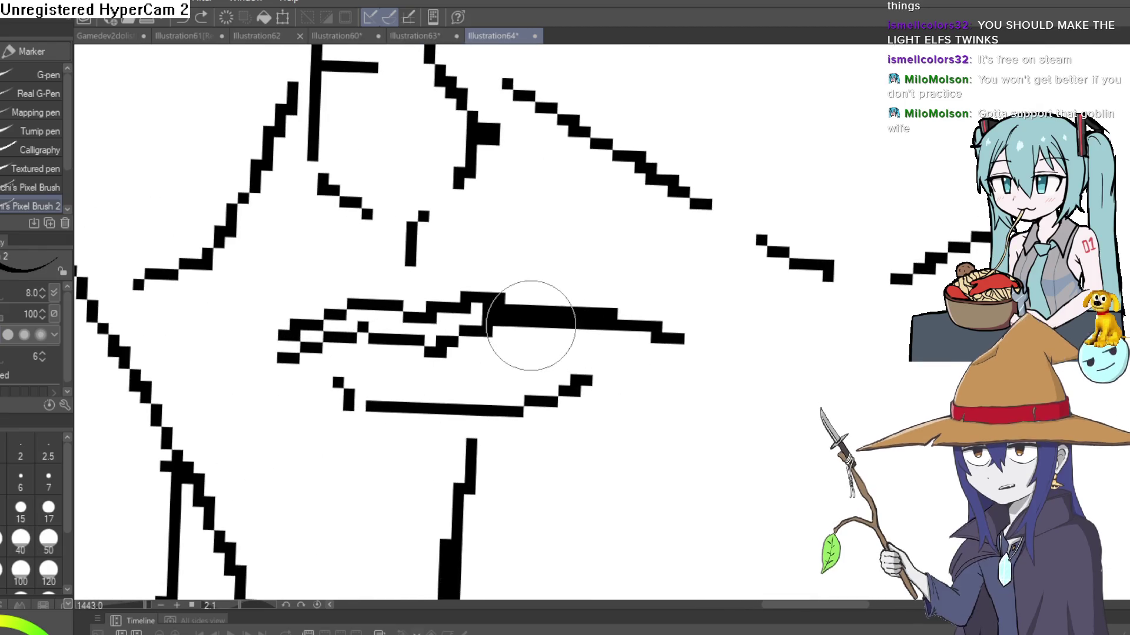
{"action": "left_click_drag", "start_coordinate": [536, 328], "coordinate": [553, 400]}
{"action": "key", "text": "ctrl+z"}
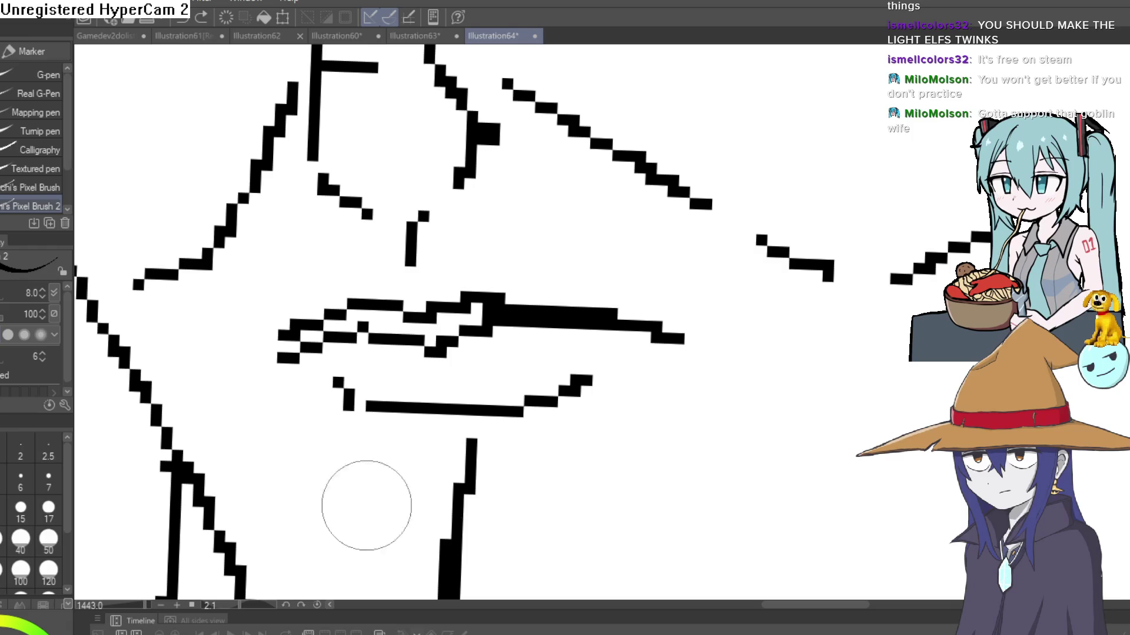
{"action": "mouse_move", "coordinate": [521, 327]}
{"action": "left_mouse_down"}
{"action": "mouse_move", "coordinate": [555, 366]}
{"action": "mouse_move", "coordinate": [541, 492]}
{"action": "left_mouse_up"}
{"action": "left_click_drag", "start_coordinate": [316, 353], "coordinate": [353, 416]}
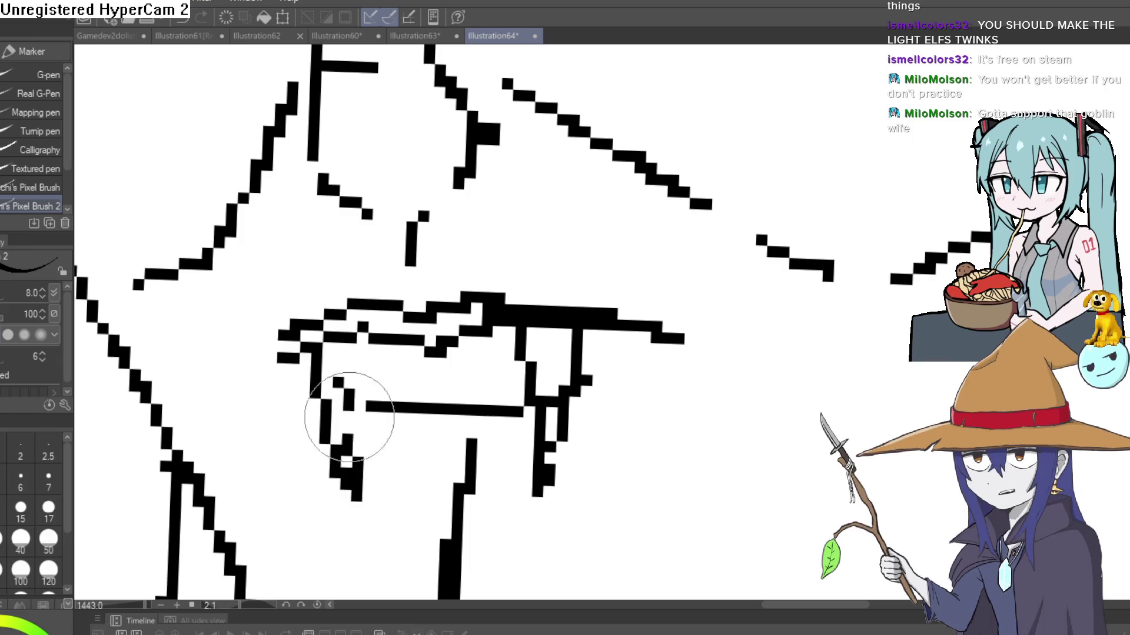
{"action": "scroll", "coordinate": [517, 265], "scroll_direction": "down", "scroll_amount": 10}
{"action": "scroll", "coordinate": [574, 307], "scroll_direction": "up", "scroll_amount": 6}
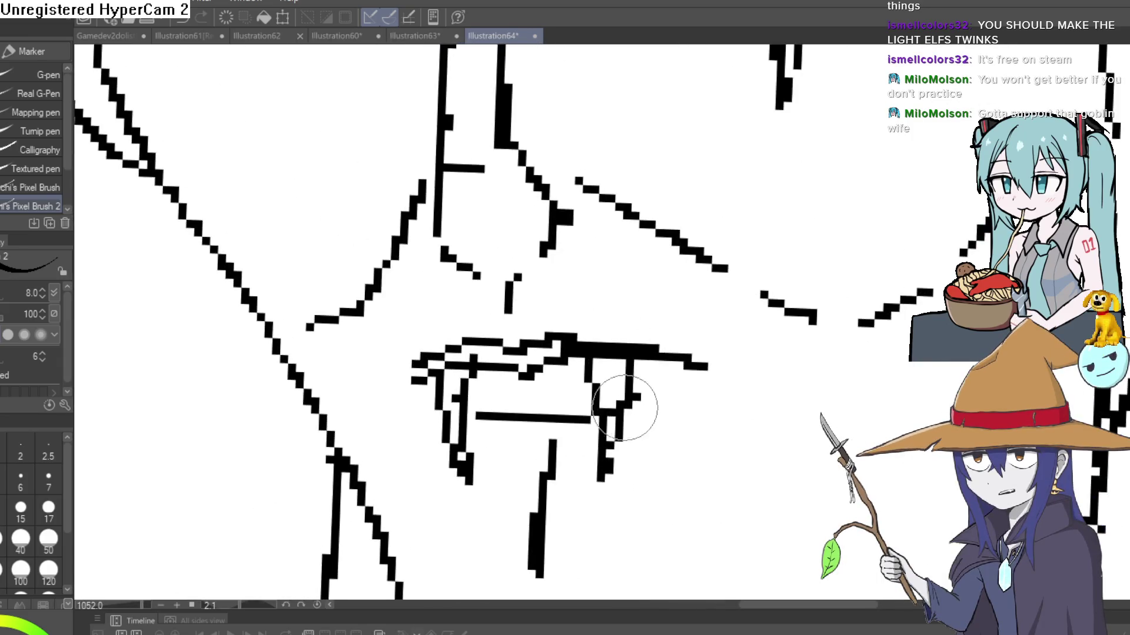
{"action": "key", "text": "e"}
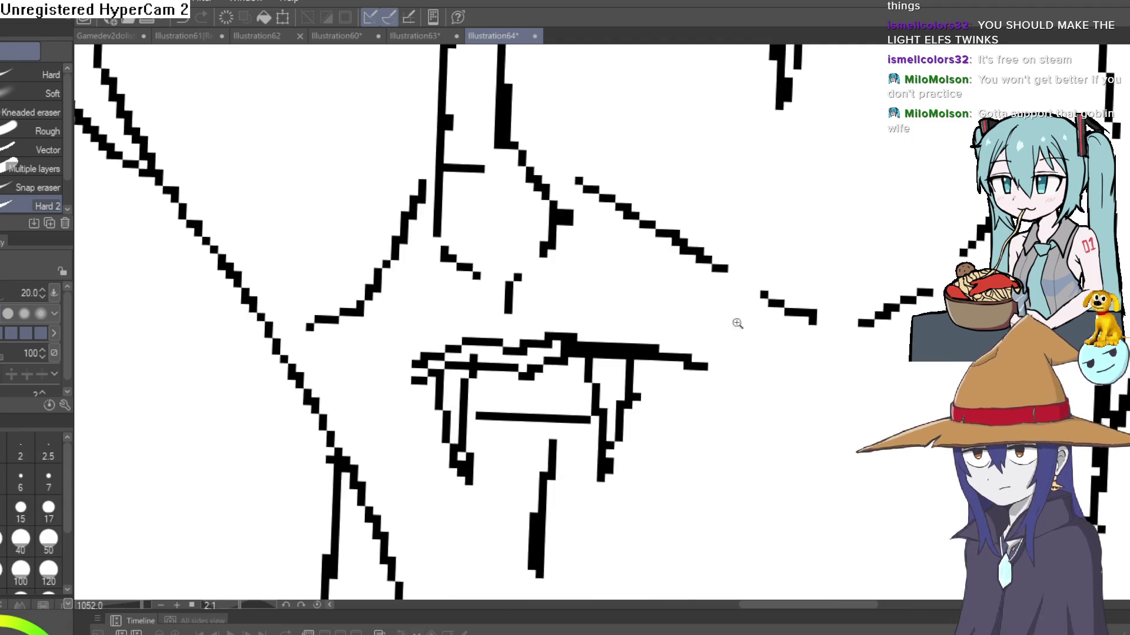
{"action": "scroll", "coordinate": [818, 326], "scroll_direction": "down", "scroll_amount": 7}
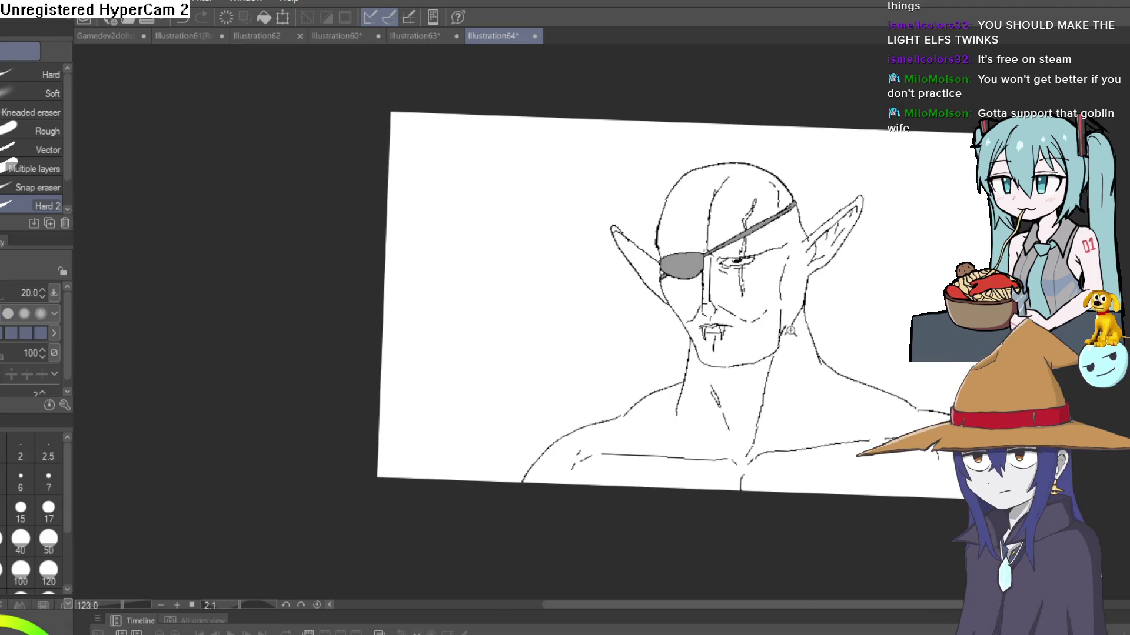
{"action": "scroll", "coordinate": [776, 324], "scroll_direction": "up", "scroll_amount": 3}
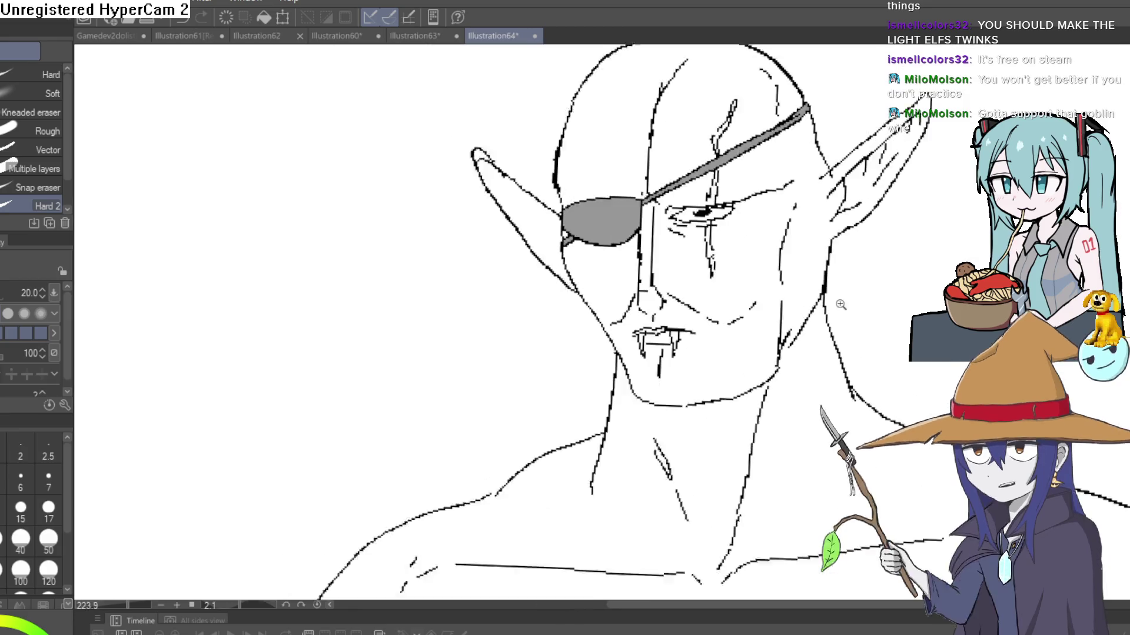
{"action": "scroll", "coordinate": [840, 304], "scroll_direction": "up", "scroll_amount": 1}
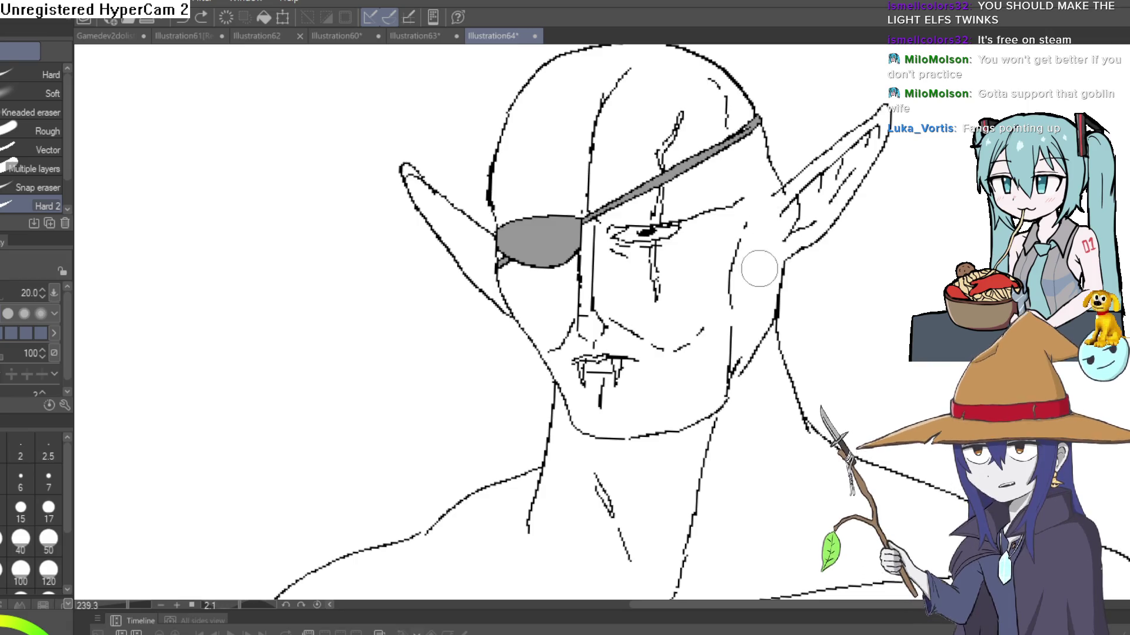
Replace the old downward fangs with upward fangs rising from the lip at both mouth corners.
{"action": "key", "text": "ctrl+z"}
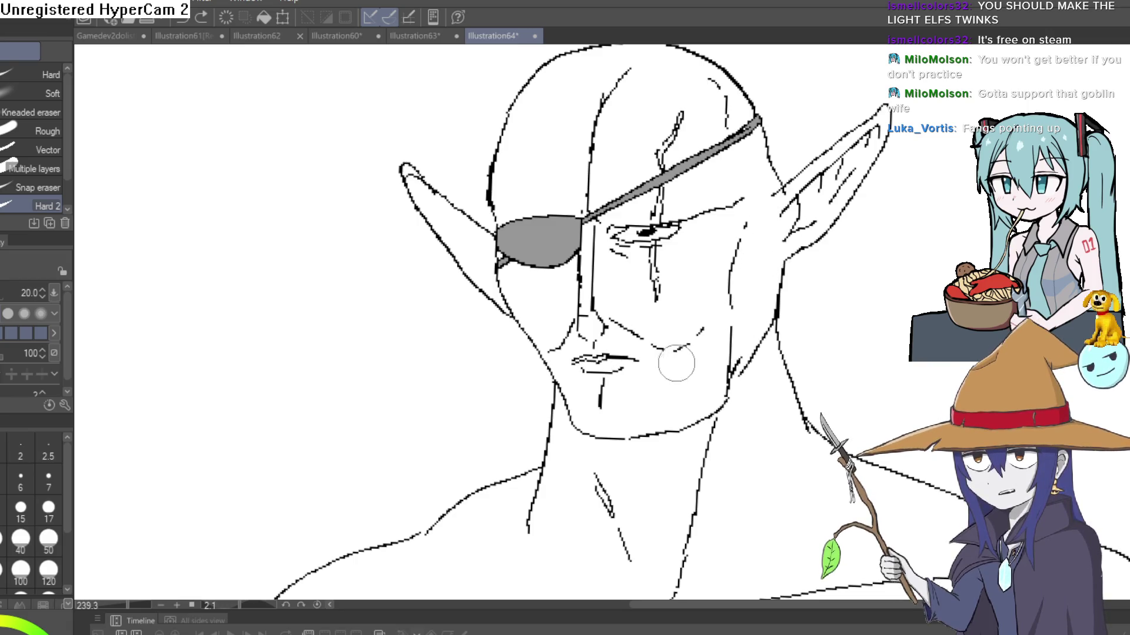
{"action": "key", "text": "p"}
{"action": "scroll", "coordinate": [694, 336], "scroll_direction": "up", "scroll_amount": 5}
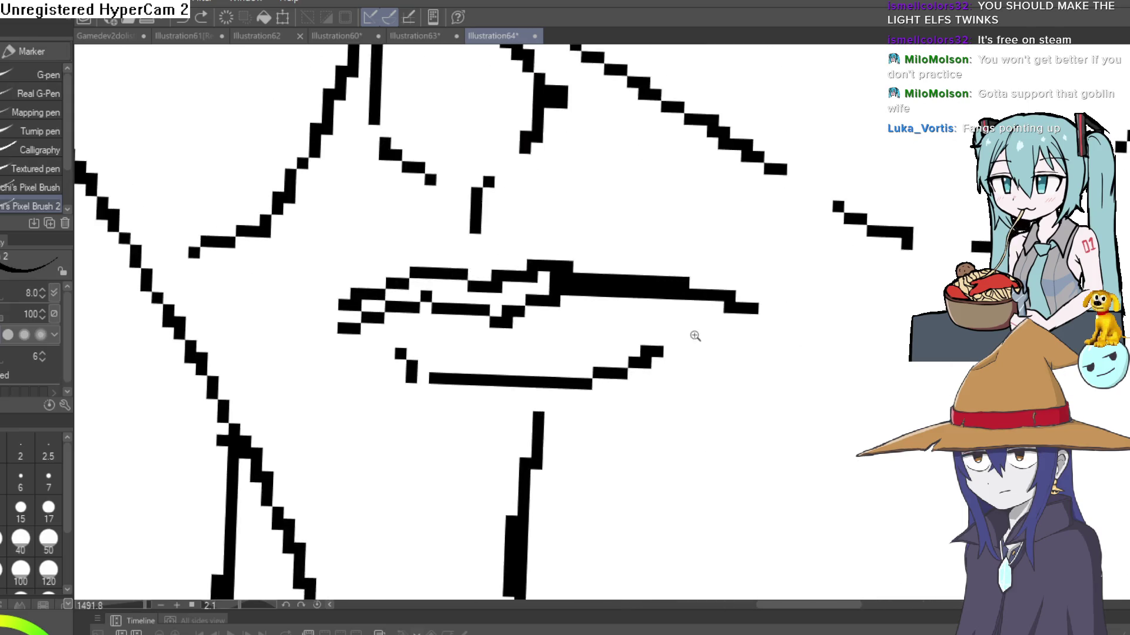
{"action": "mouse_move", "coordinate": [694, 335]}
{"action": "left_mouse_down"}
{"action": "mouse_move", "coordinate": [641, 304]}
{"action": "mouse_move", "coordinate": [653, 203]}
{"action": "left_mouse_up"}
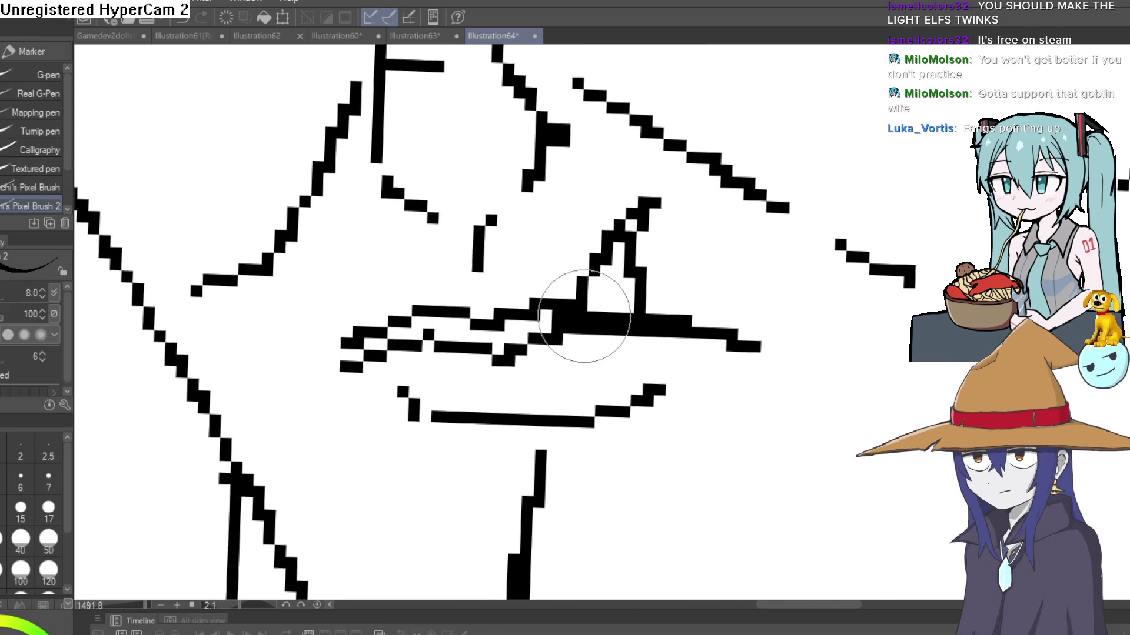
{"action": "mouse_move", "coordinate": [411, 323]}
{"action": "left_mouse_down"}
{"action": "mouse_move", "coordinate": [378, 232]}
{"action": "mouse_move", "coordinate": [358, 341]}
{"action": "left_mouse_up"}
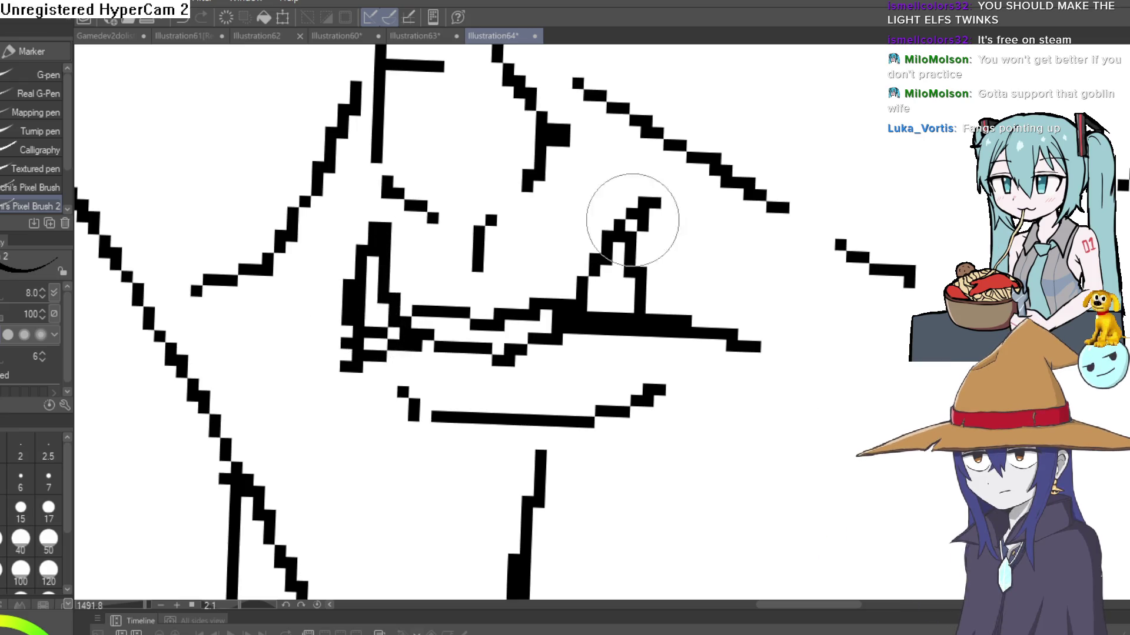
{"action": "key", "text": "e"}
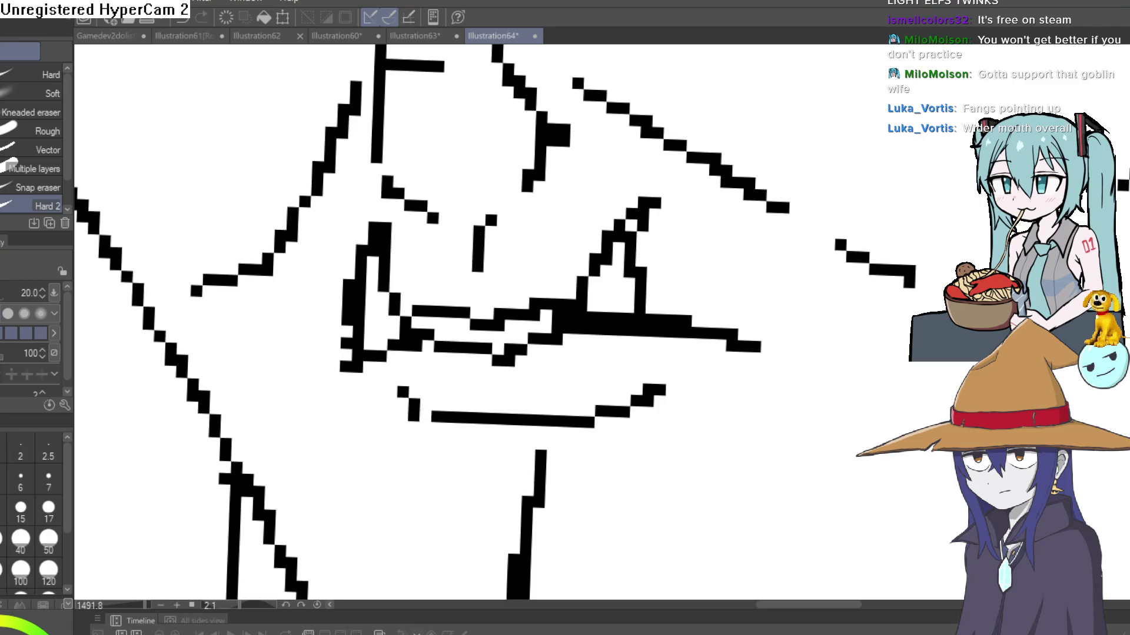
{"action": "key", "text": "p"}
Extend the lip line to widen the mouth and erase stray marks inside it.
{"action": "scroll", "coordinate": [727, 242], "scroll_direction": "down", "scroll_amount": 5}
{"action": "scroll", "coordinate": [728, 241], "scroll_direction": "down", "scroll_amount": 5}
{"action": "scroll", "coordinate": [865, 245], "scroll_direction": "up", "scroll_amount": 5}
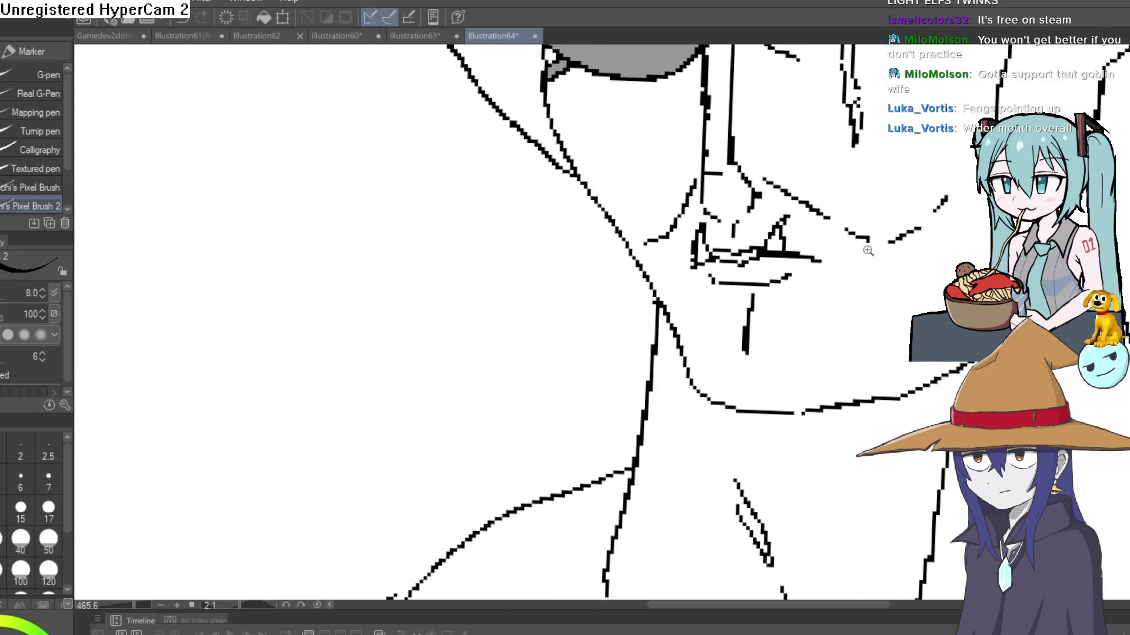
{"action": "mouse_move", "coordinate": [865, 245]}
{"action": "left_mouse_down"}
{"action": "mouse_move", "coordinate": [860, 262]}
{"action": "mouse_move", "coordinate": [669, 348]}
{"action": "mouse_move", "coordinate": [645, 398]}
{"action": "mouse_move", "coordinate": [609, 331]}
{"action": "left_mouse_up"}
{"action": "scroll", "coordinate": [593, 323], "scroll_direction": "up", "scroll_amount": 5}
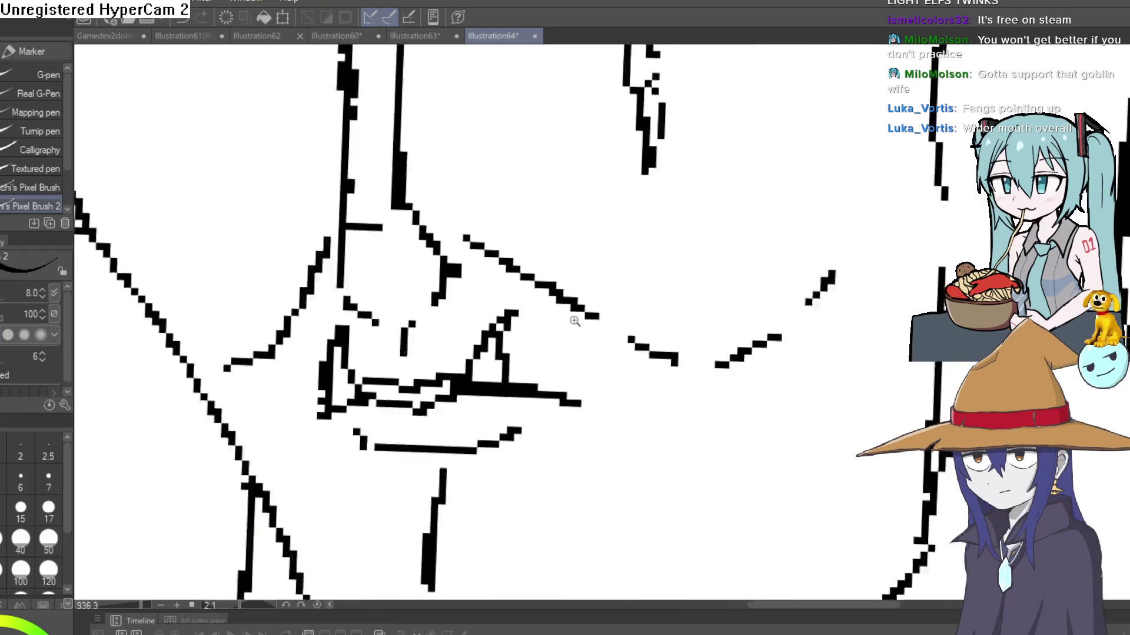
{"action": "left_click_drag", "start_coordinate": [560, 262], "coordinate": [570, 308]}
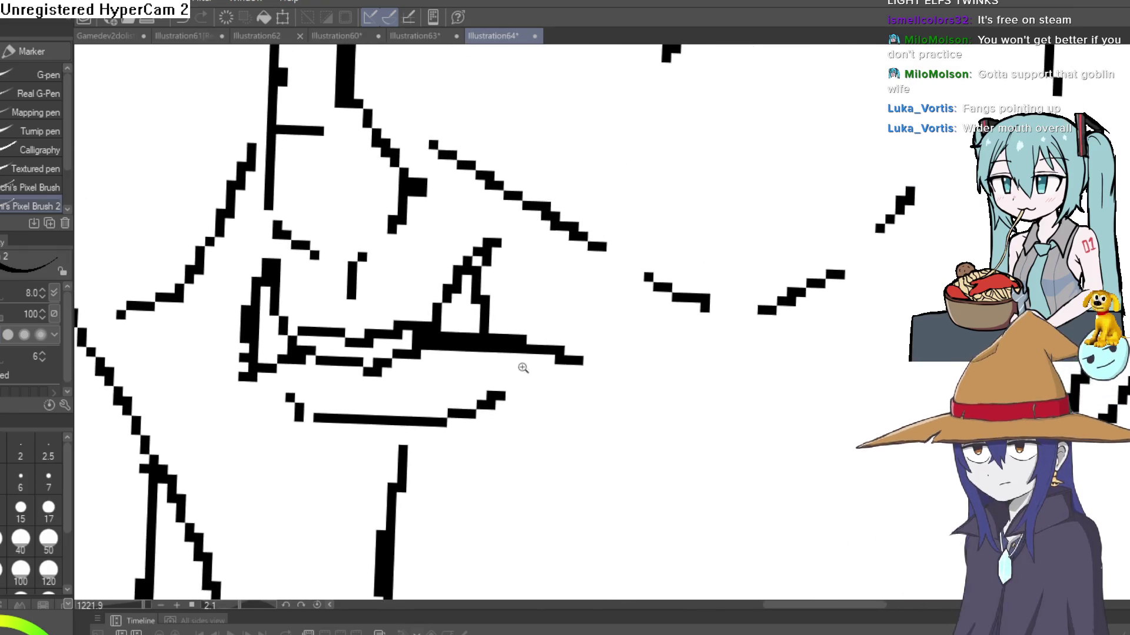
{"action": "scroll", "coordinate": [524, 298], "scroll_direction": "down", "scroll_amount": 4}
{"action": "left_click_drag", "start_coordinate": [419, 372], "coordinate": [388, 380]}
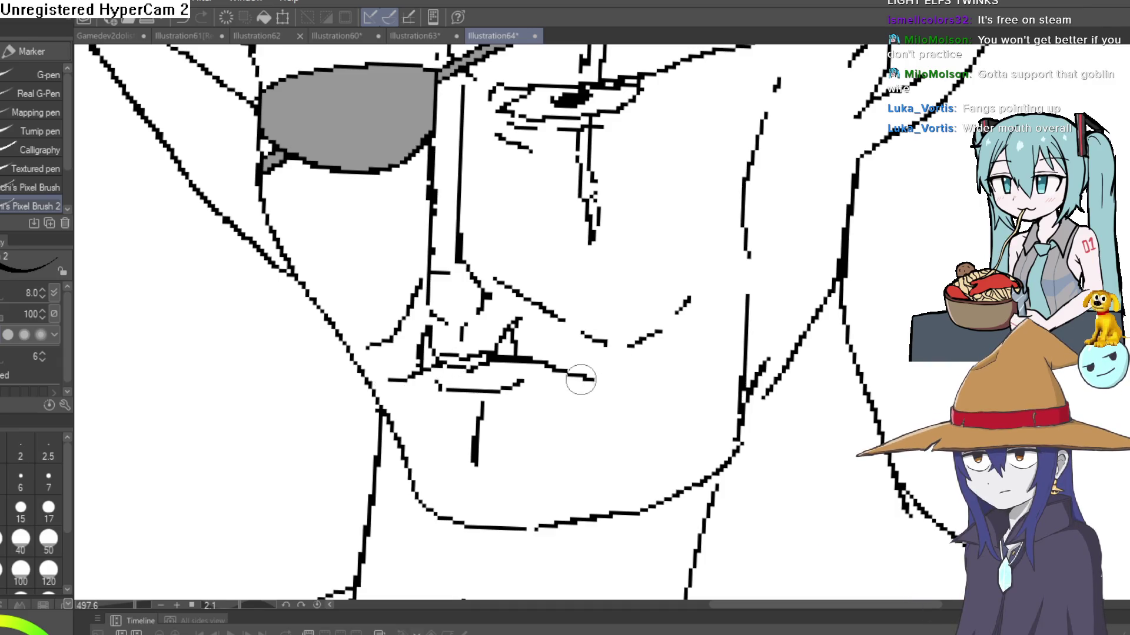
{"action": "key", "text": "e"}
{"action": "left_click_drag", "start_coordinate": [521, 338], "coordinate": [515, 323]}
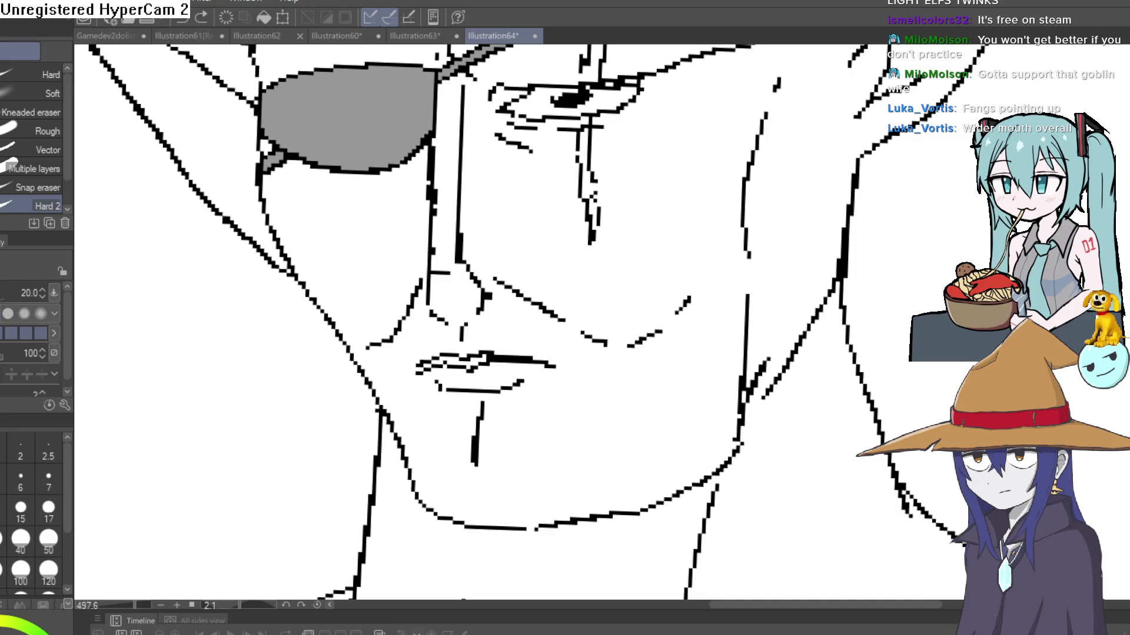
{"action": "key", "text": "p"}
Extend the lip down-left at the mouth corner and redraw the left fang rising from it.
{"action": "scroll", "coordinate": [553, 366], "scroll_direction": "up", "scroll_amount": 2}
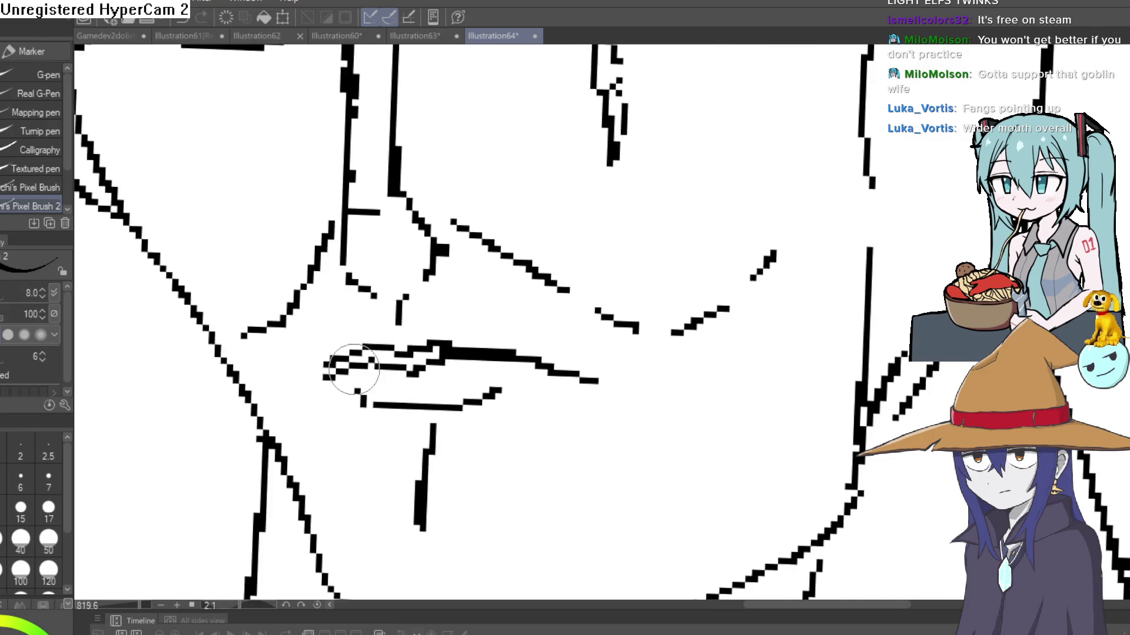
{"action": "left_click_drag", "start_coordinate": [354, 369], "coordinate": [282, 386]}
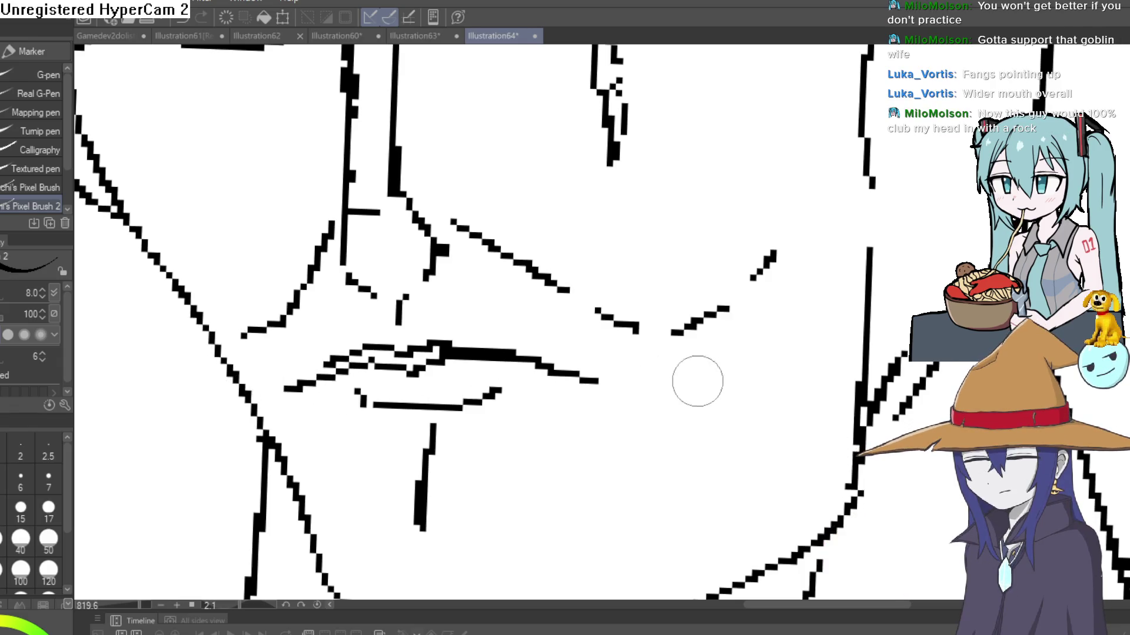
{"action": "left_click_drag", "start_coordinate": [697, 382], "coordinate": [625, 383]}
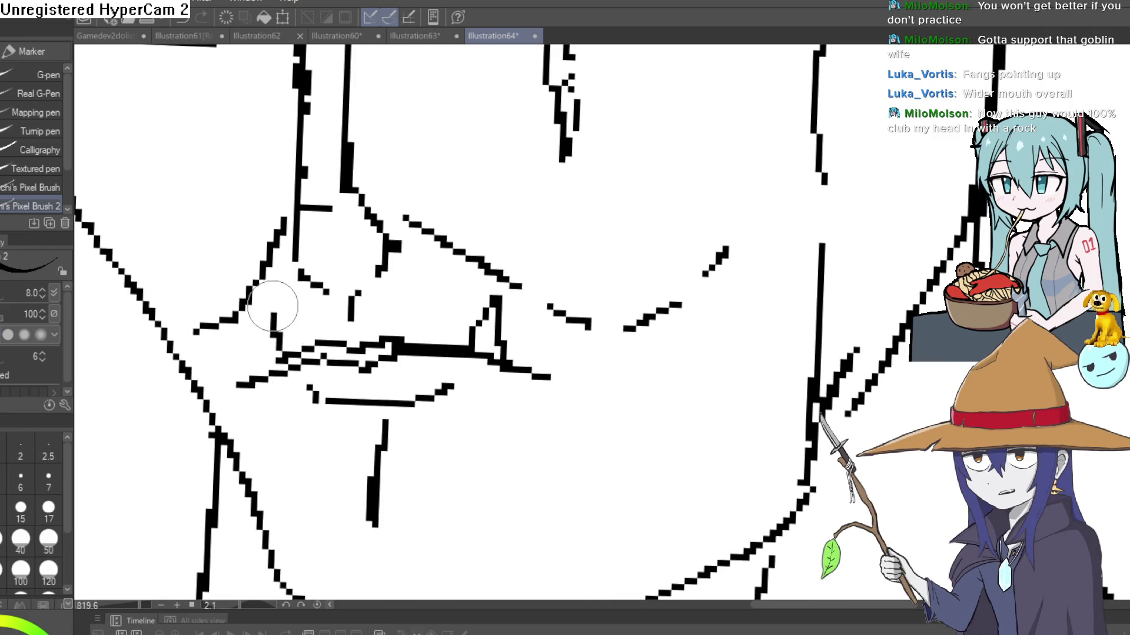
{"action": "left_click_drag", "start_coordinate": [273, 306], "coordinate": [254, 374]}
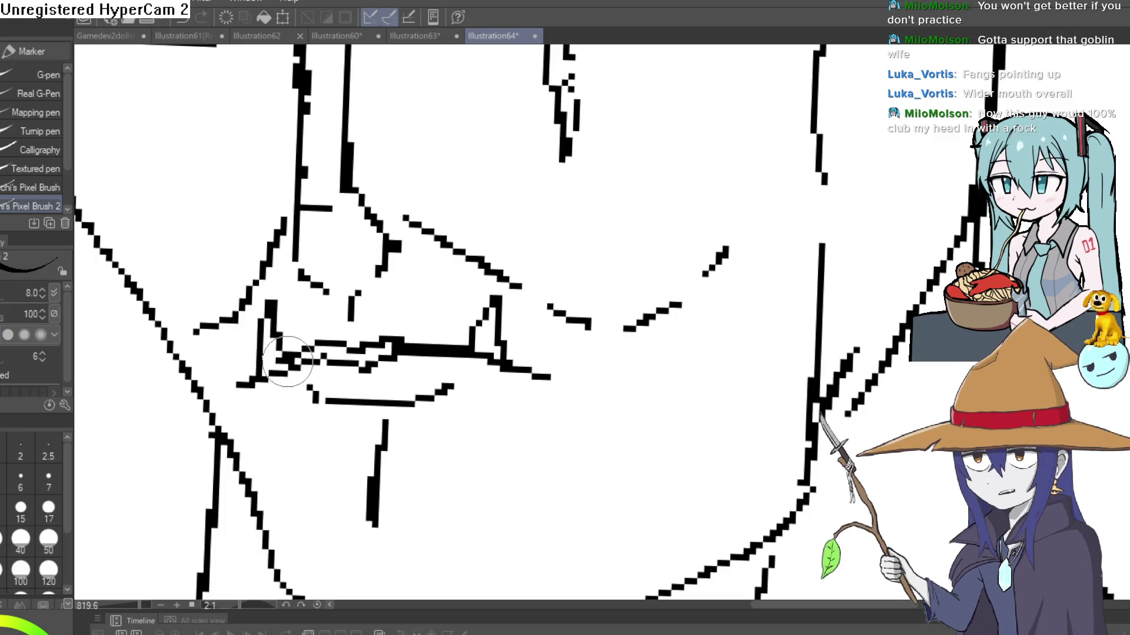
{"action": "key", "text": "e"}
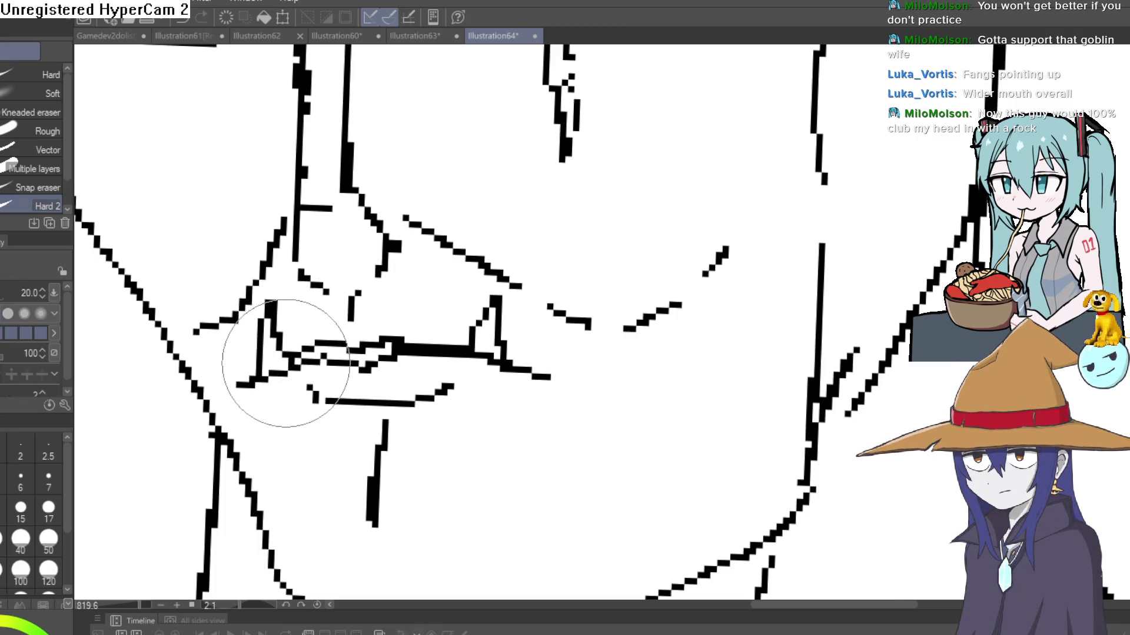
{"action": "scroll", "coordinate": [547, 272], "scroll_direction": "down", "scroll_amount": 6}
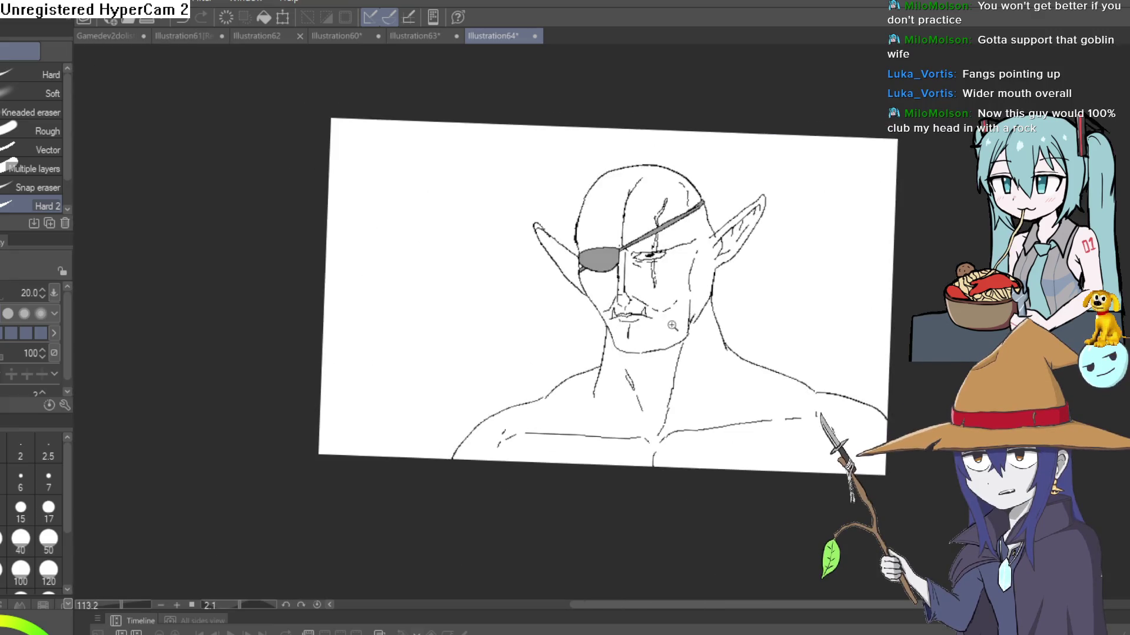
Erase a few pixels of the forehead scar to thin it above the eyepatch strap.
{"action": "scroll", "coordinate": [662, 331], "scroll_direction": "up", "scroll_amount": 1}
{"action": "scroll", "coordinate": [662, 331], "scroll_direction": "up", "scroll_amount": 4}
{"action": "scroll", "coordinate": [655, 474], "scroll_direction": "up", "scroll_amount": 3}
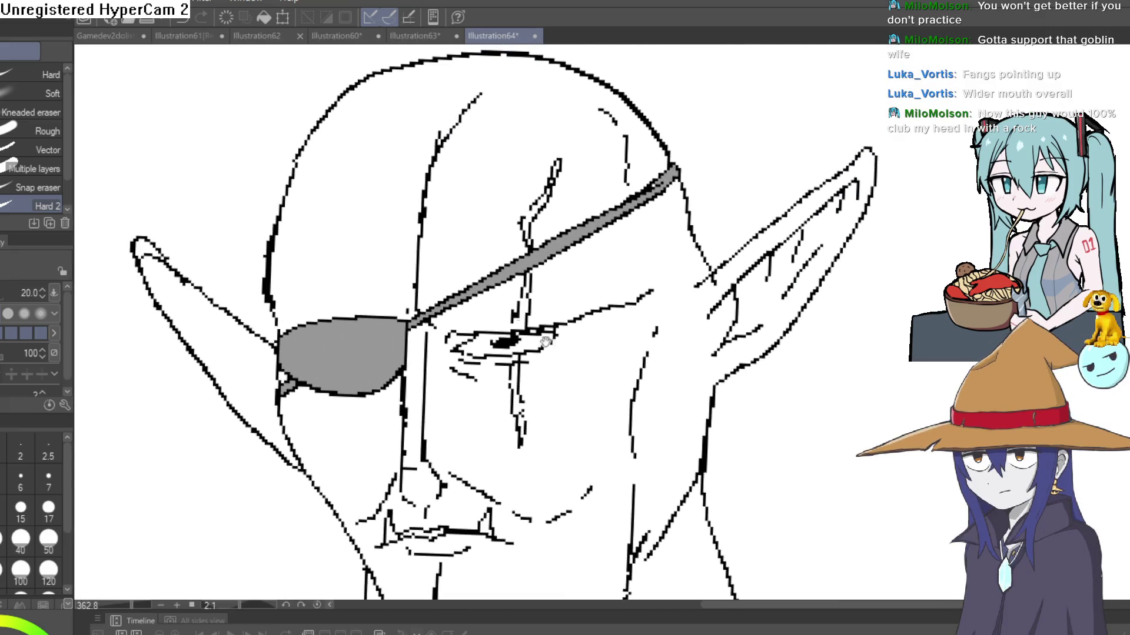
{"action": "key", "text": "p"}
{"action": "scroll", "coordinate": [572, 163], "scroll_direction": "up", "scroll_amount": 3}
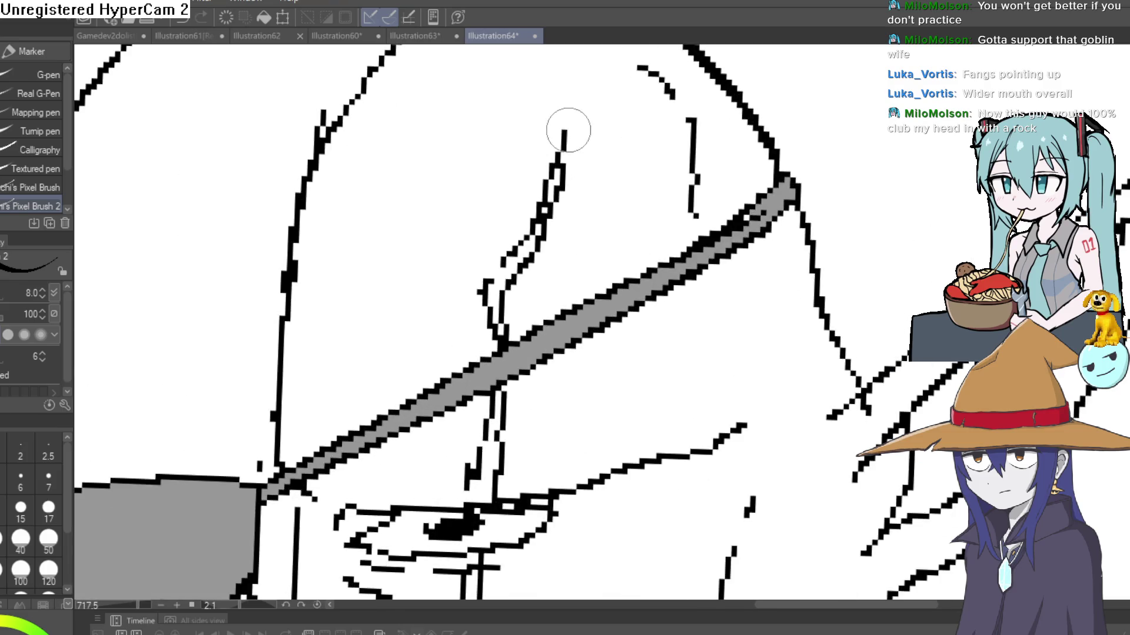
{"action": "key", "text": "e"}
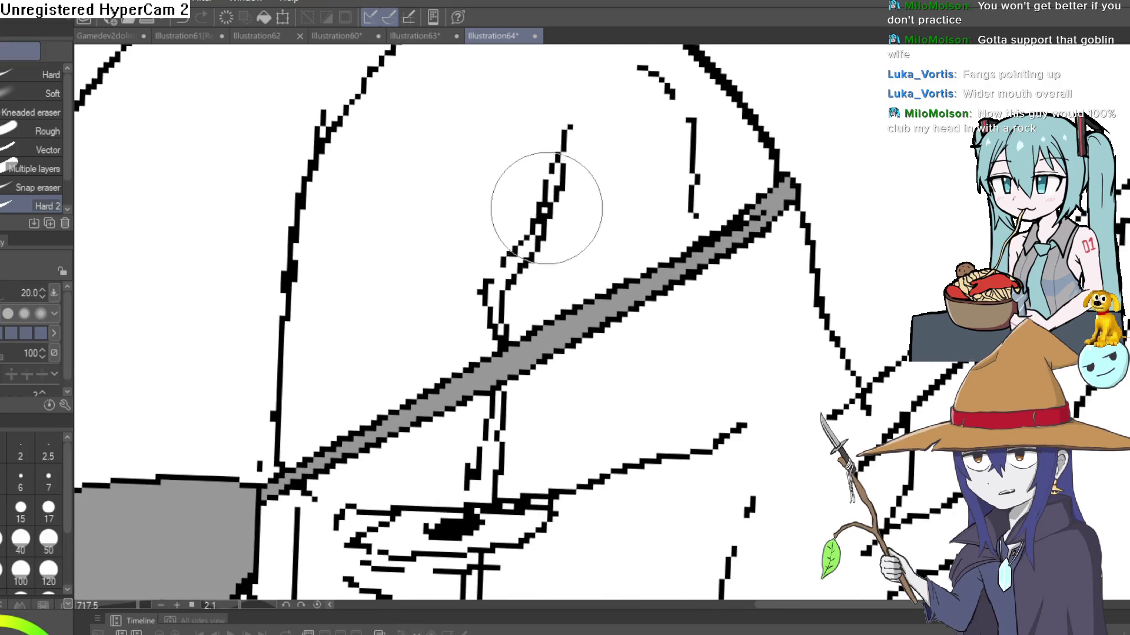
{"action": "left_click", "coordinate": [542, 215]}
{"action": "mouse_move", "coordinate": [510, 273]}
{"action": "left_mouse_down"}
{"action": "mouse_move", "coordinate": [525, 244]}
{"action": "mouse_move", "coordinate": [489, 286]}
{"action": "left_mouse_up"}
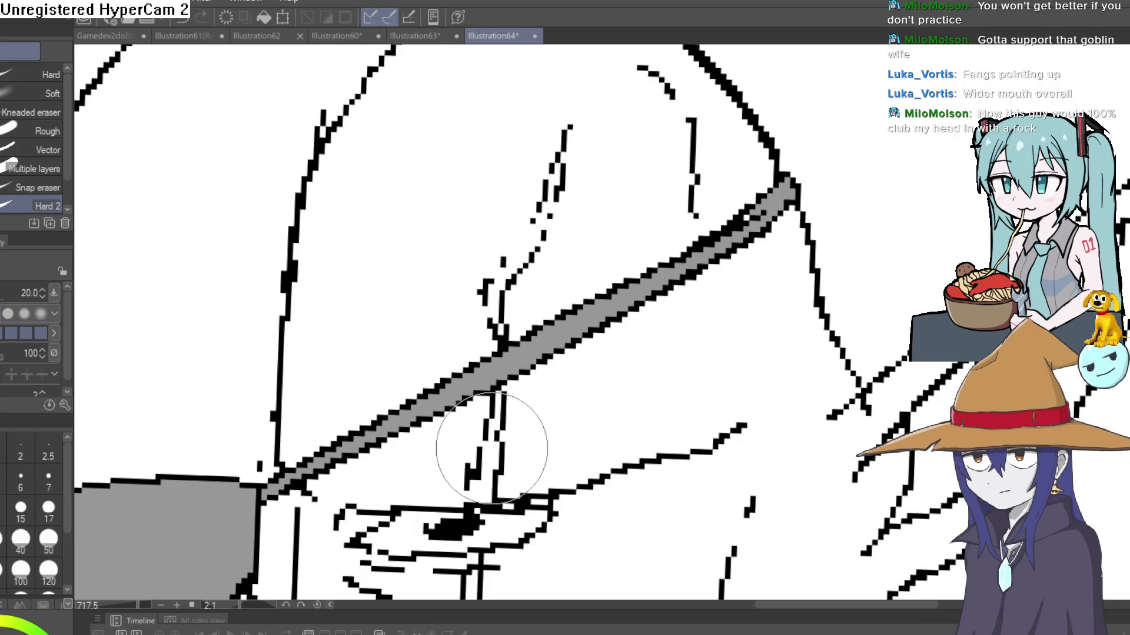
Reframe the head and shoulders and rotate the canvas clockwise.
{"action": "scroll", "coordinate": [625, 366], "scroll_direction": "down", "scroll_amount": 3}
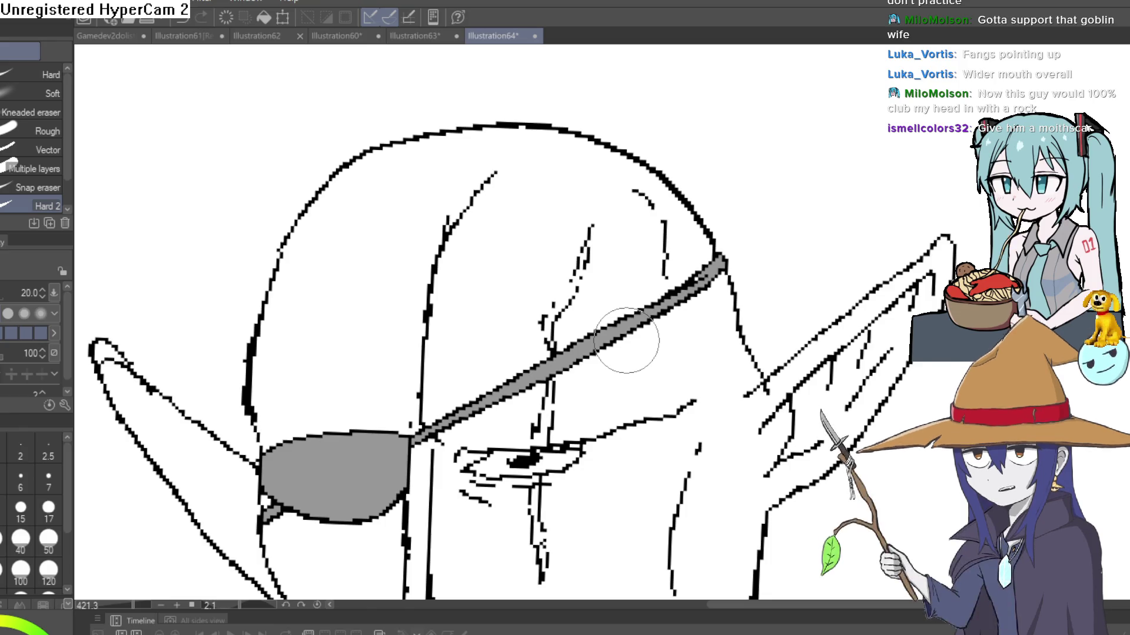
{"action": "scroll", "coordinate": [724, 235], "scroll_direction": "down", "scroll_amount": 3}
{"action": "mouse_move", "coordinate": [568, 347]}
{"action": "left_mouse_down"}
{"action": "mouse_move", "coordinate": [667, 229]}
{"action": "mouse_move", "coordinate": [658, 222]}
{"action": "mouse_move", "coordinate": [635, 245]}
{"action": "mouse_move", "coordinate": [638, 297]}
{"action": "mouse_move", "coordinate": [627, 220]}
{"action": "left_mouse_up"}
{"action": "scroll", "coordinate": [634, 237], "scroll_direction": "up", "scroll_amount": 4}
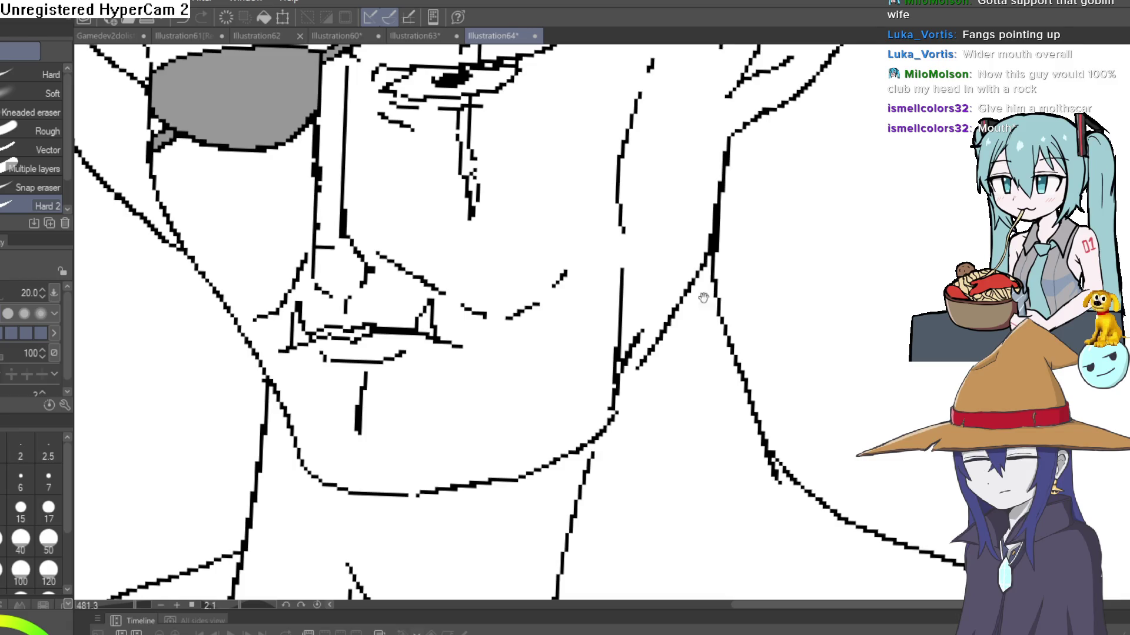
{"action": "scroll", "coordinate": [703, 298], "scroll_direction": "down", "scroll_amount": 5}
{"action": "scroll", "coordinate": [688, 227], "scroll_direction": "up", "scroll_amount": 1}
{"action": "left_click_drag", "start_coordinate": [688, 227], "coordinate": [676, 318]}
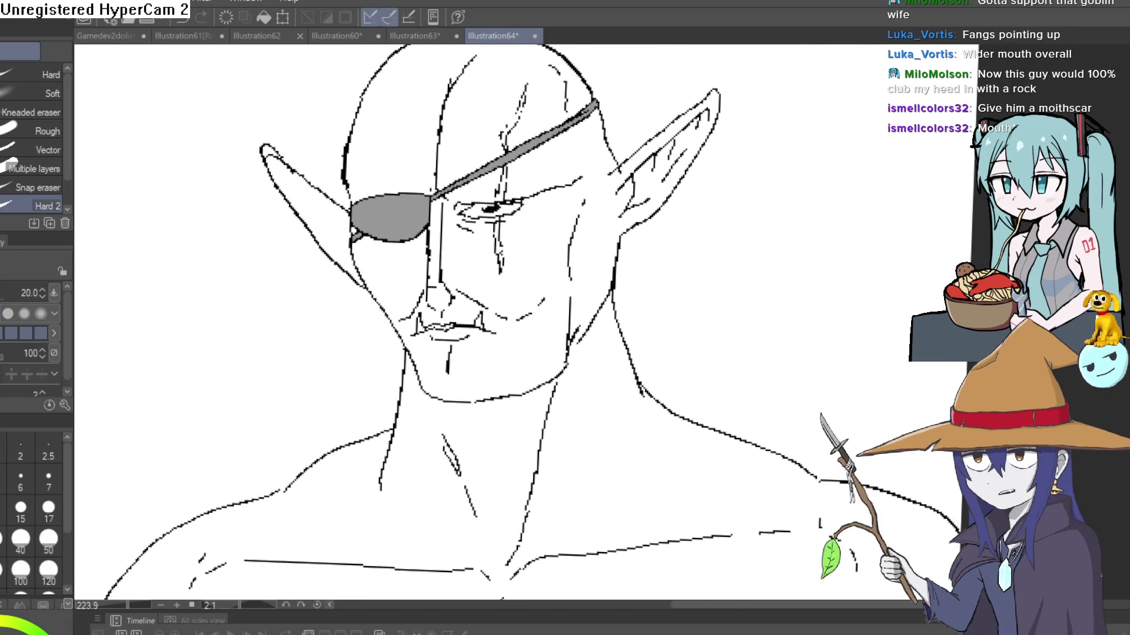
{"action": "key", "text": "p"}
{"action": "mouse_move", "coordinate": [327, 266]}
{"action": "left_mouse_down"}
{"action": "mouse_move", "coordinate": [377, 197]}
{"action": "mouse_move", "coordinate": [458, 159]}
{"action": "left_mouse_up"}
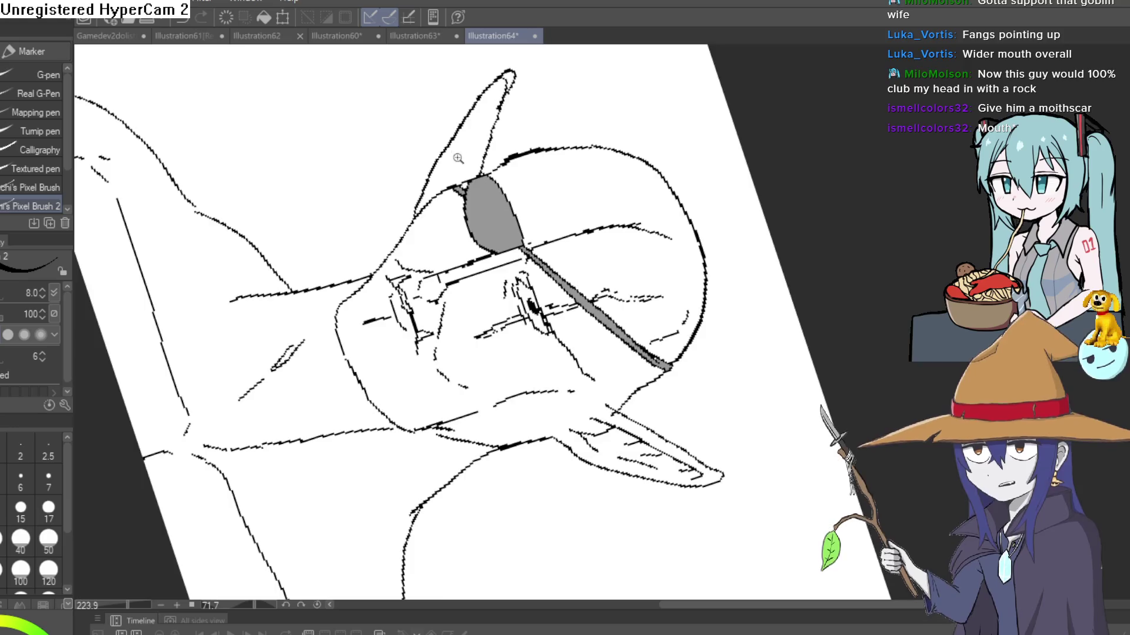
{"action": "scroll", "coordinate": [458, 158], "scroll_direction": "up", "scroll_amount": 3}
{"action": "left_click", "coordinate": [415, 36]}
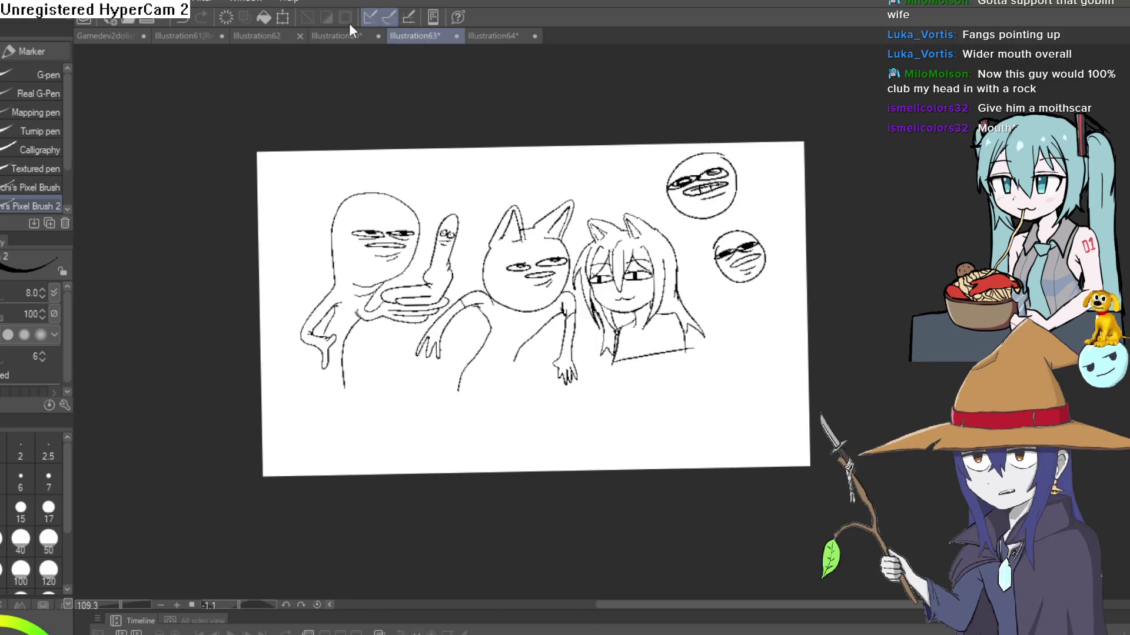
{"action": "left_click", "coordinate": [350, 34]}
{"action": "scroll", "coordinate": [615, 63], "scroll_direction": "down", "scroll_amount": 4}
{"action": "mouse_move", "coordinate": [786, 239]}
{"action": "left_mouse_down"}
{"action": "mouse_move", "coordinate": [744, 373]}
{"action": "mouse_move", "coordinate": [721, 386]}
{"action": "mouse_move", "coordinate": [719, 421]}
{"action": "left_mouse_up"}
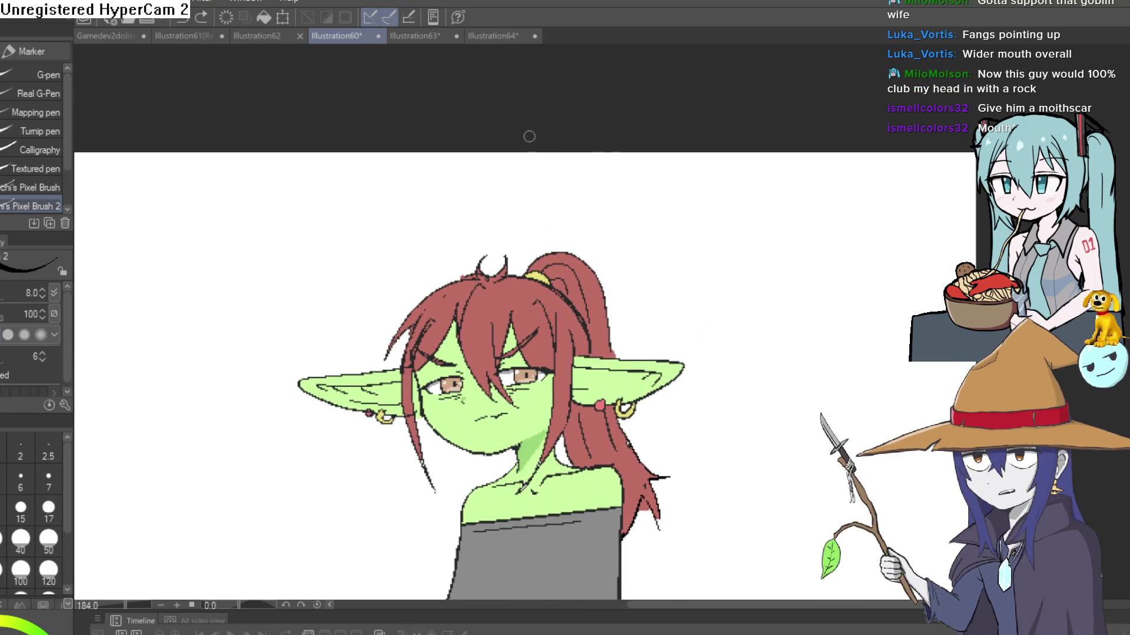
{"action": "left_click", "coordinate": [493, 35]}
{"action": "mouse_move", "coordinate": [761, 315]}
{"action": "left_mouse_down"}
{"action": "mouse_move", "coordinate": [749, 146]}
{"action": "mouse_move", "coordinate": [821, 255]}
{"action": "left_mouse_up"}
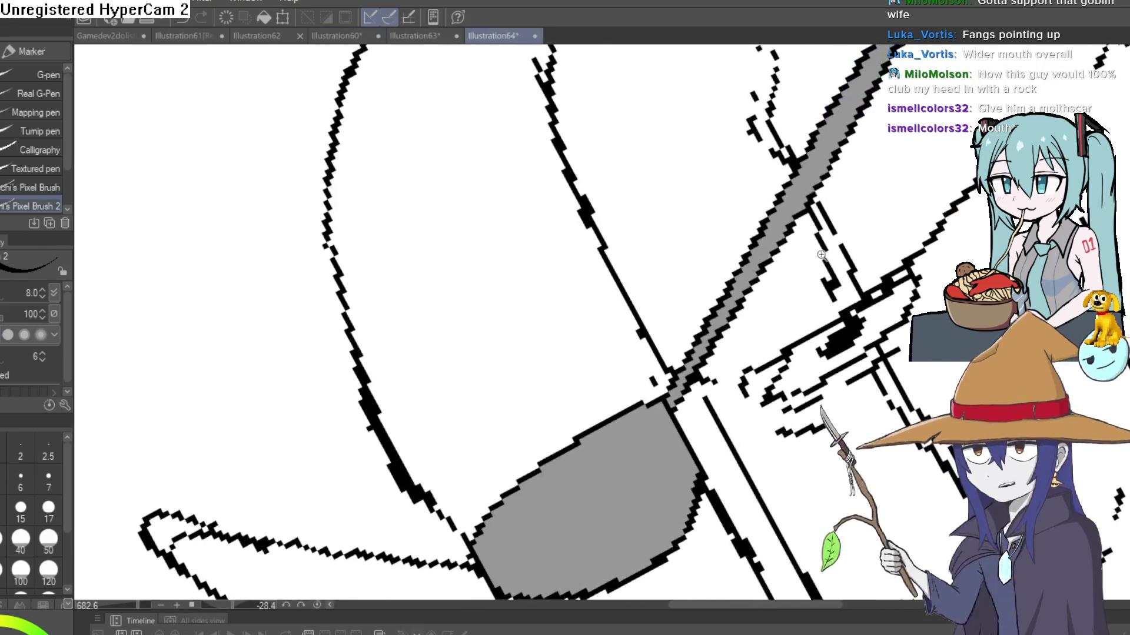
Erase the stray strokes near the ear tip.
{"action": "scroll", "coordinate": [820, 254], "scroll_direction": "down", "scroll_amount": 6}
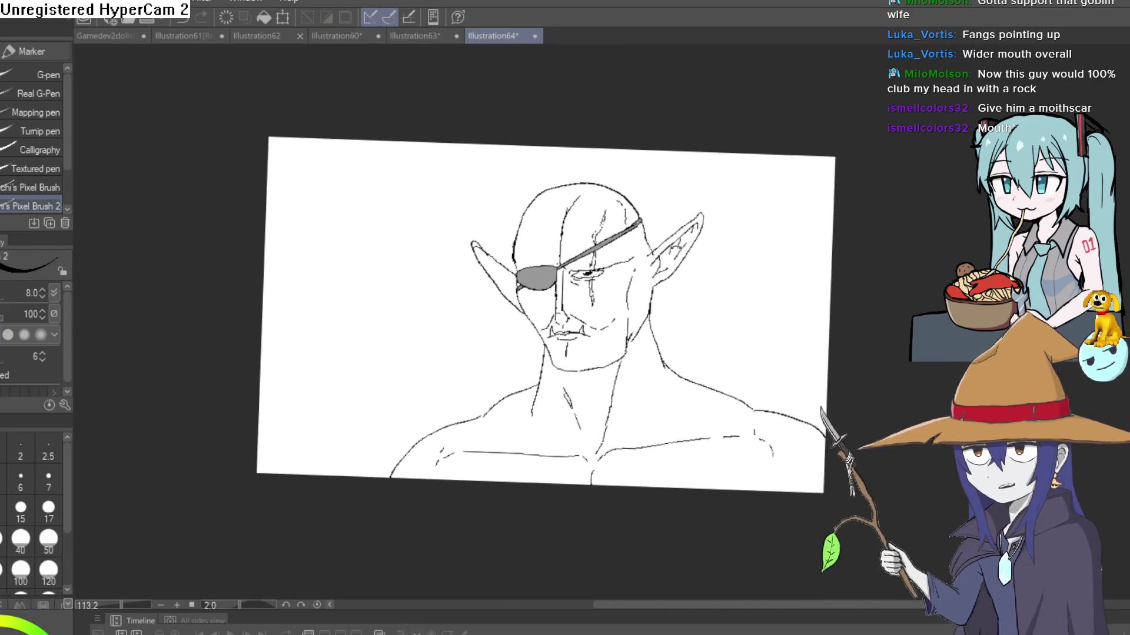
{"action": "scroll", "coordinate": [712, 397], "scroll_direction": "up", "scroll_amount": 5}
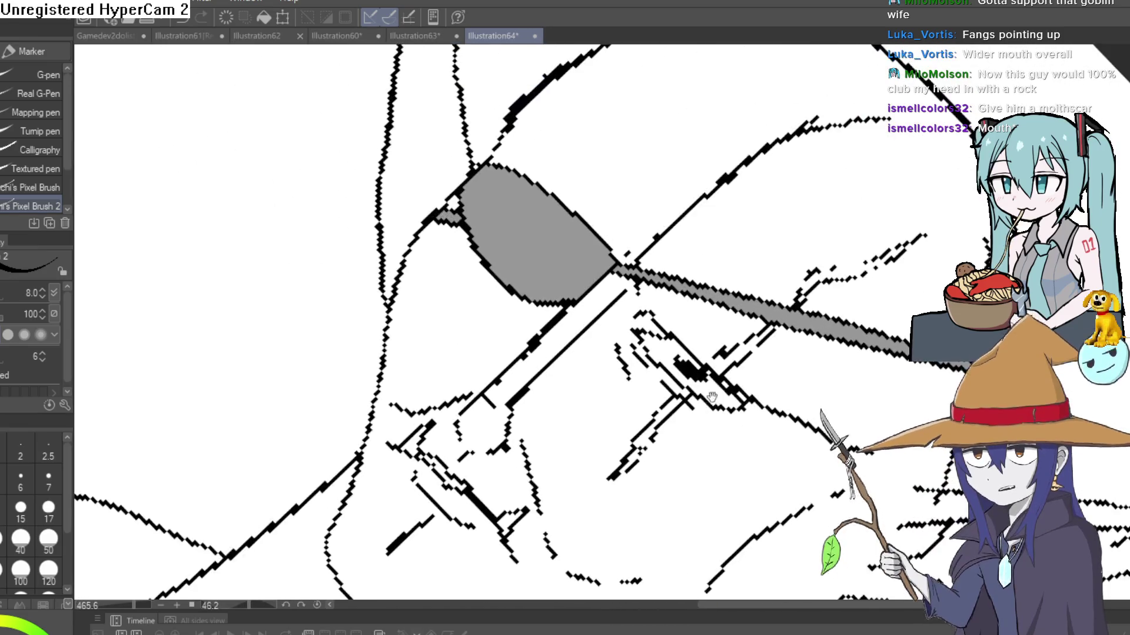
{"action": "mouse_move", "coordinate": [711, 397]}
{"action": "left_mouse_down"}
{"action": "mouse_move", "coordinate": [700, 247]}
{"action": "mouse_move", "coordinate": [578, 282]}
{"action": "mouse_move", "coordinate": [521, 262]}
{"action": "left_mouse_up"}
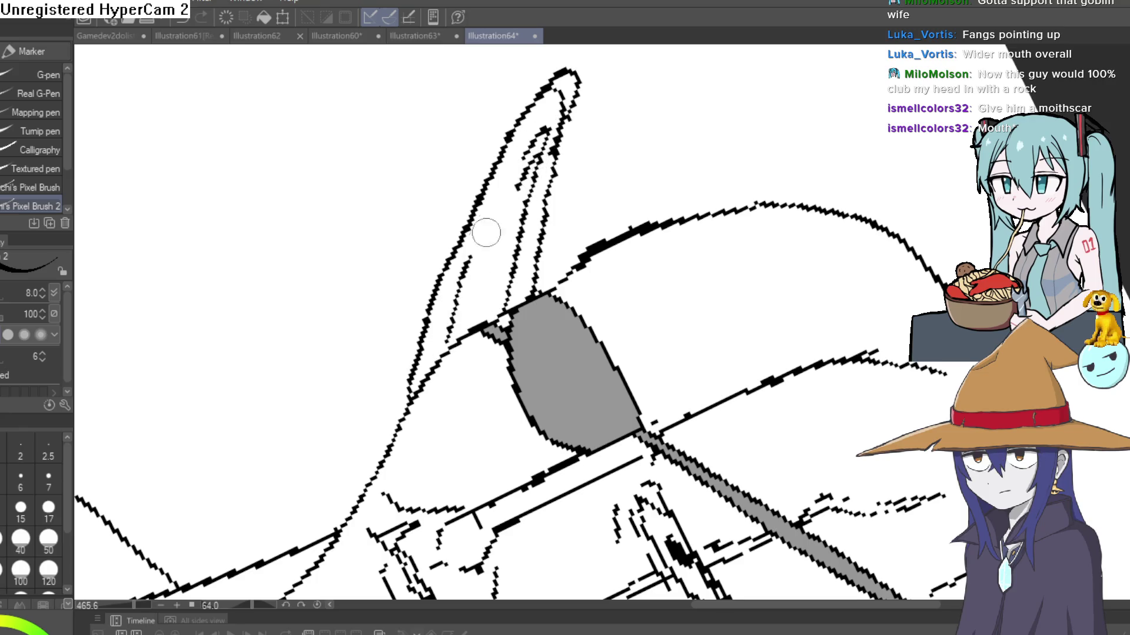
{"action": "key", "text": "e"}
{"action": "mouse_move", "coordinate": [559, 103]}
{"action": "left_mouse_down"}
{"action": "mouse_move", "coordinate": [572, 83]}
{"action": "mouse_move", "coordinate": [574, 114]}
{"action": "mouse_move", "coordinate": [572, 84]}
{"action": "left_mouse_up"}
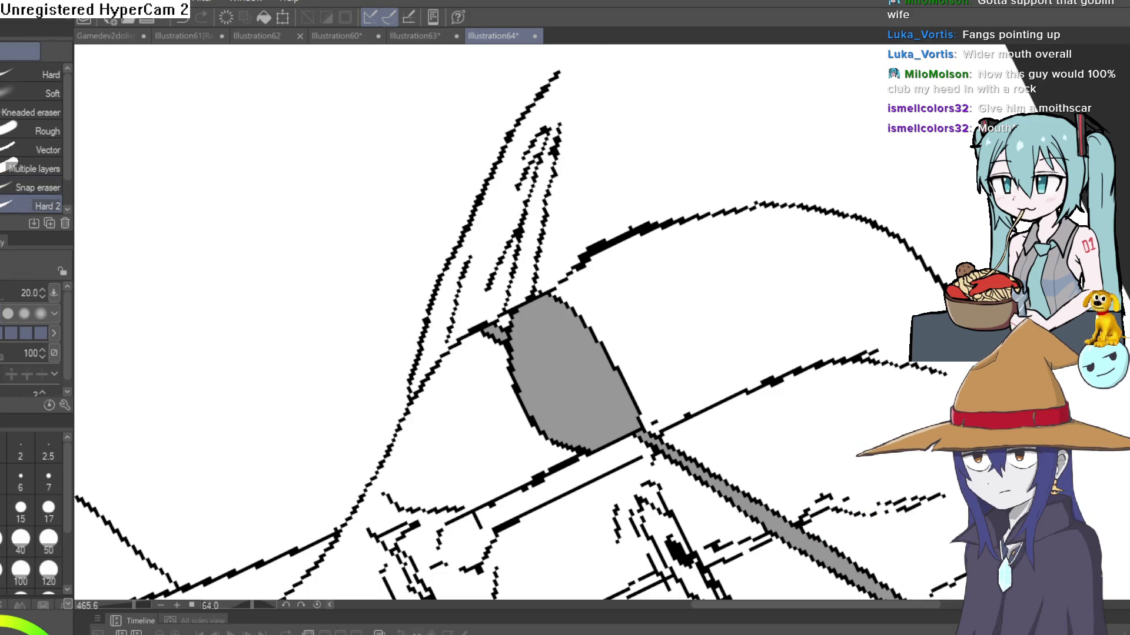
{"action": "key", "text": "p"}
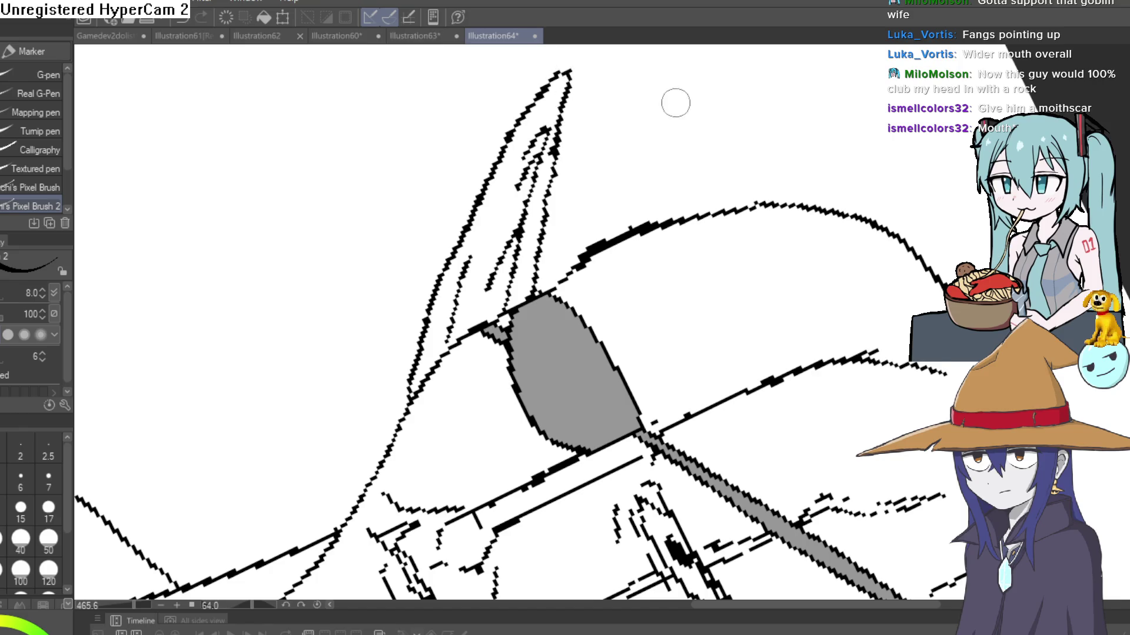
Redraw the ear tip's edge with new pixel lines.
{"action": "scroll", "coordinate": [675, 103], "scroll_direction": "down", "scroll_amount": 6}
{"action": "mouse_move", "coordinate": [890, 300]}
{"action": "left_mouse_down"}
{"action": "mouse_move", "coordinate": [769, 300]}
{"action": "mouse_move", "coordinate": [718, 261]}
{"action": "left_mouse_up"}
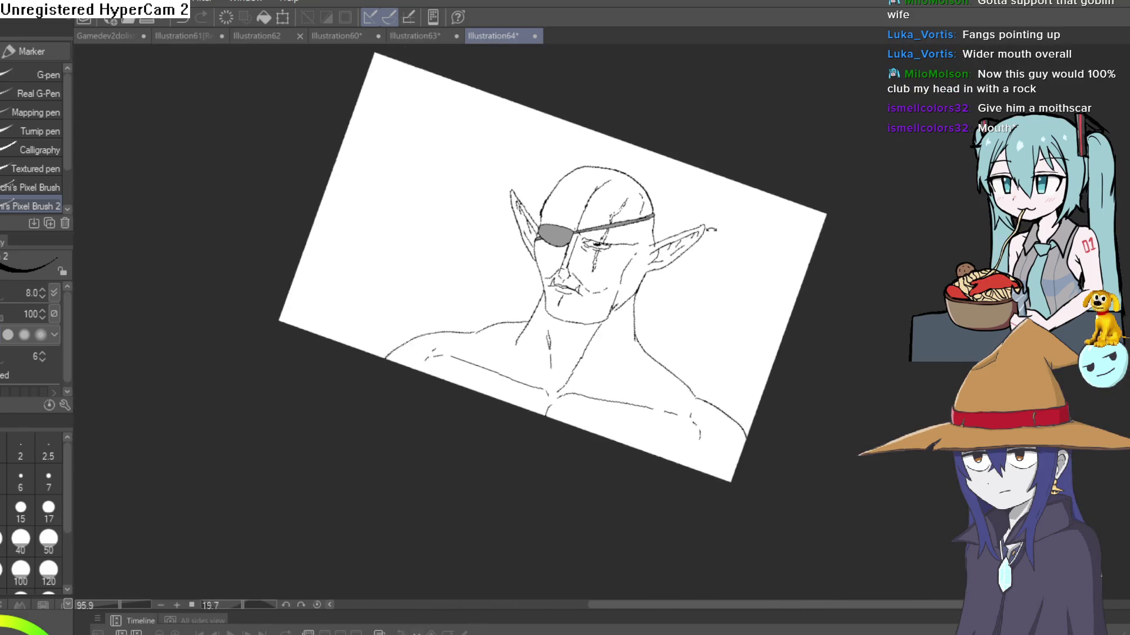
{"action": "scroll", "coordinate": [553, 235], "scroll_direction": "up", "scroll_amount": 6}
{"action": "mouse_move", "coordinate": [577, 224]}
{"action": "left_mouse_down"}
{"action": "mouse_move", "coordinate": [579, 265]}
{"action": "mouse_move", "coordinate": [565, 261]}
{"action": "left_mouse_up"}
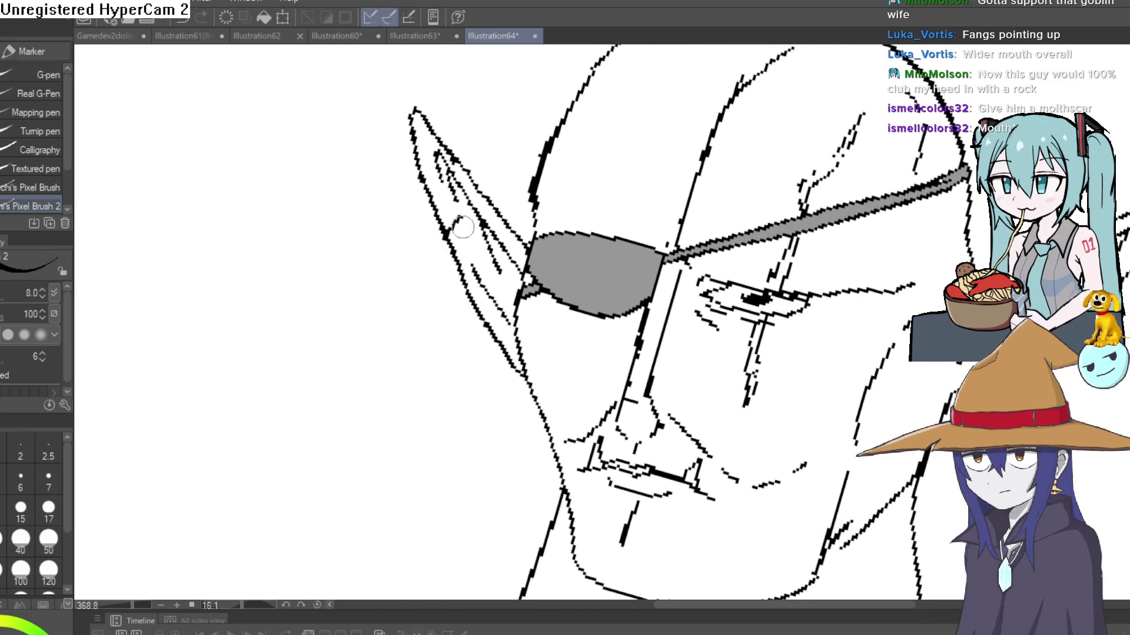
{"action": "key", "text": "e"}
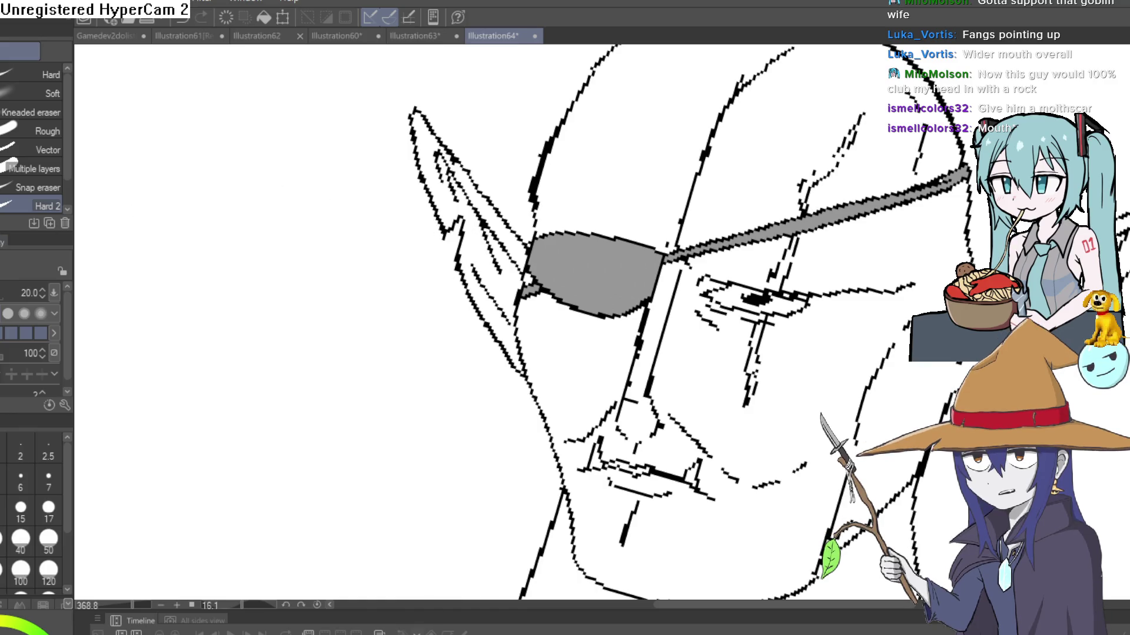
{"action": "key", "text": "p"}
{"action": "scroll", "coordinate": [462, 237], "scroll_direction": "up", "scroll_amount": 5}
{"action": "left_click_drag", "start_coordinate": [441, 240], "coordinate": [515, 194]}
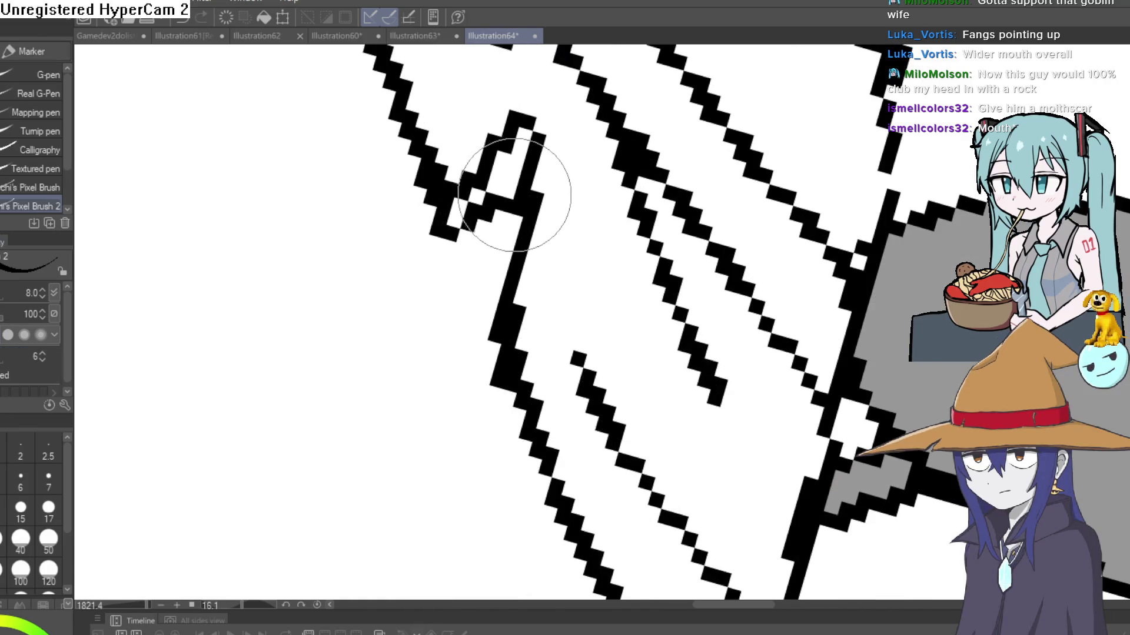
{"action": "scroll", "coordinate": [603, 259], "scroll_direction": "down", "scroll_amount": 10}
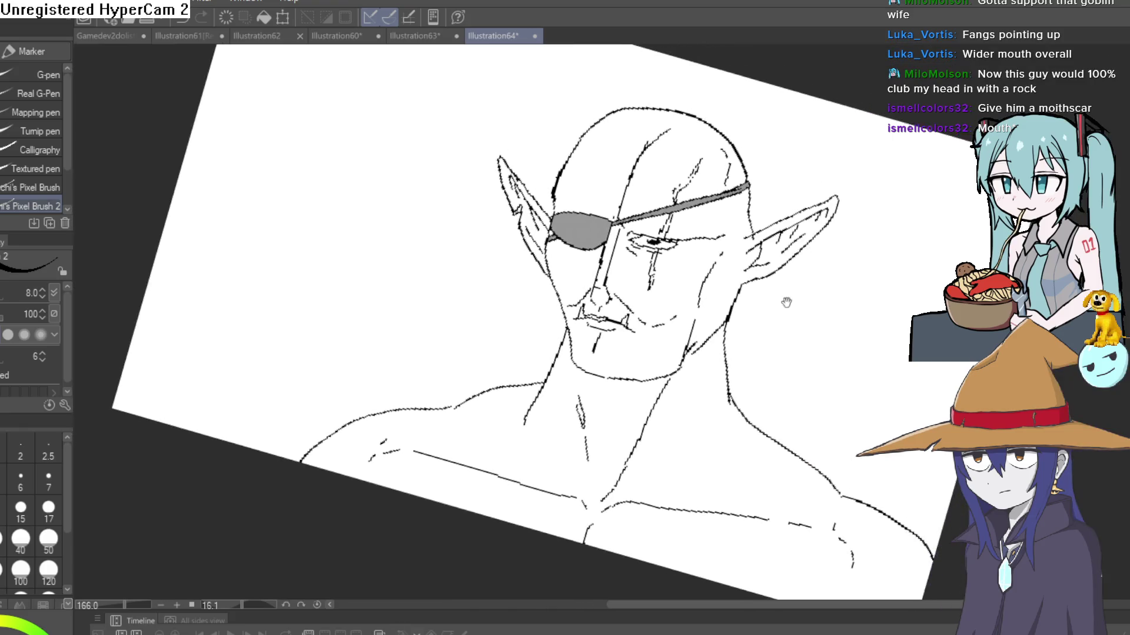
{"action": "left_click_drag", "start_coordinate": [786, 303], "coordinate": [779, 303]}
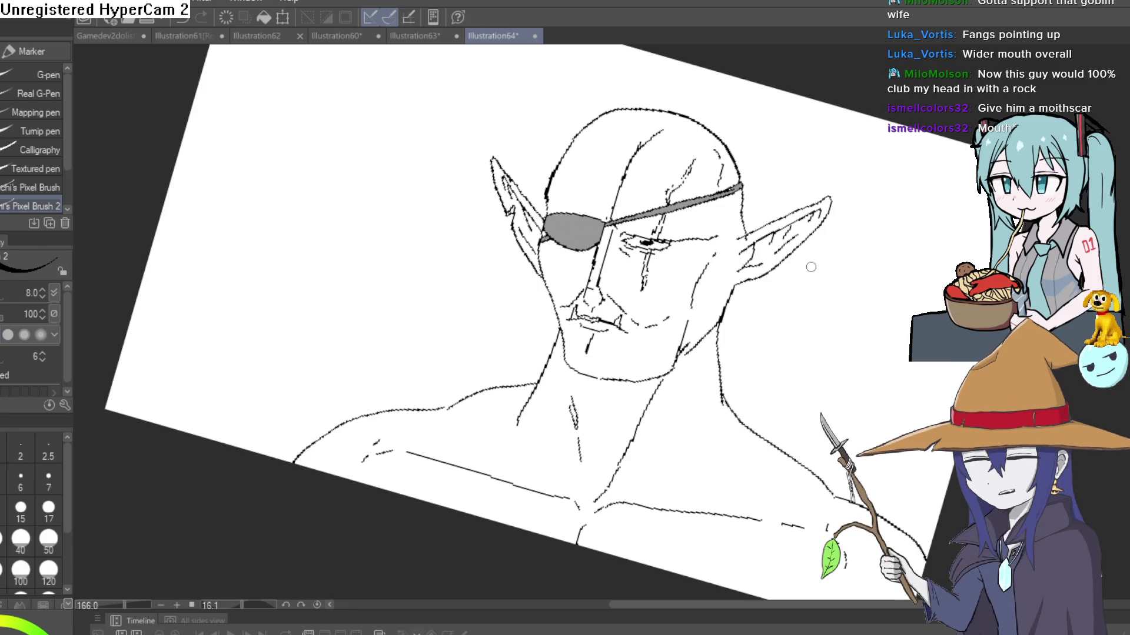
{"action": "left_click_drag", "start_coordinate": [809, 262], "coordinate": [746, 252]}
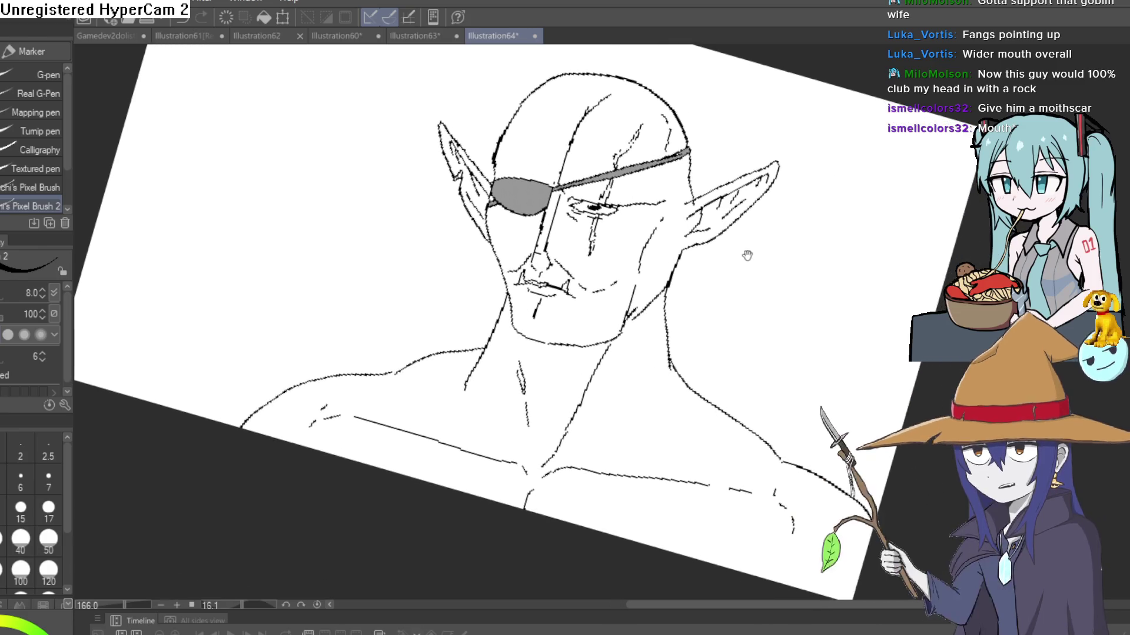
{"action": "left_click_drag", "start_coordinate": [704, 198], "coordinate": [653, 168]}
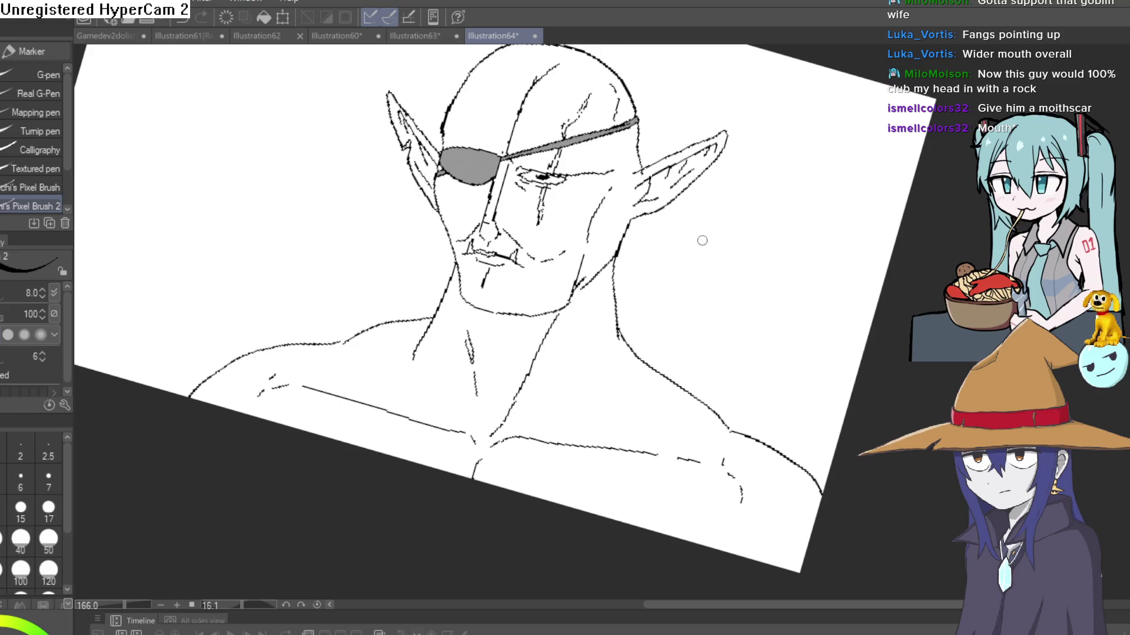
Erase a short piece of the vertical forehead line above the eyepatch with the Hard eraser.
{"action": "scroll", "coordinate": [729, 234], "scroll_direction": "up", "scroll_amount": 5}
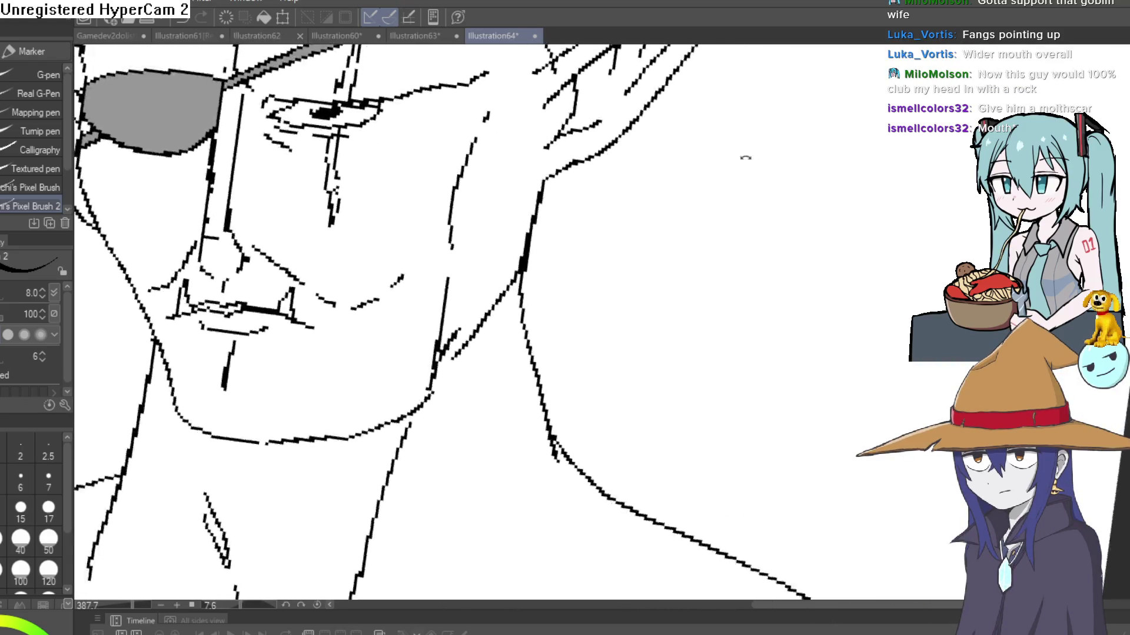
{"action": "scroll", "coordinate": [659, 299], "scroll_direction": "up", "scroll_amount": 4}
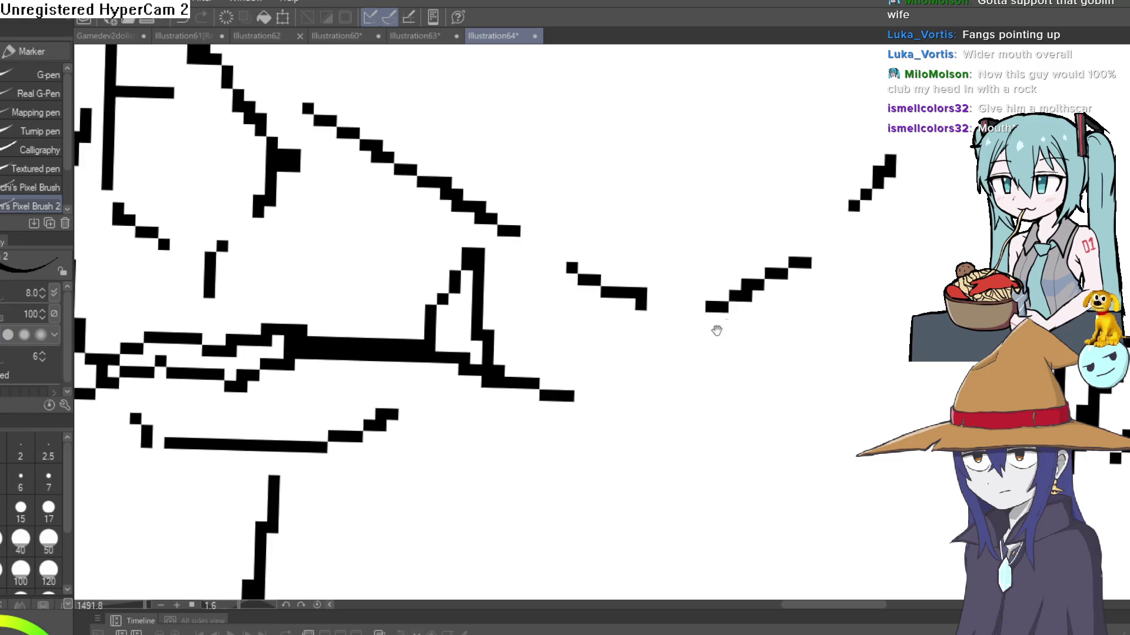
{"action": "scroll", "coordinate": [714, 328], "scroll_direction": "down", "scroll_amount": 3}
{"action": "left_click_drag", "start_coordinate": [728, 307], "coordinate": [722, 313]}
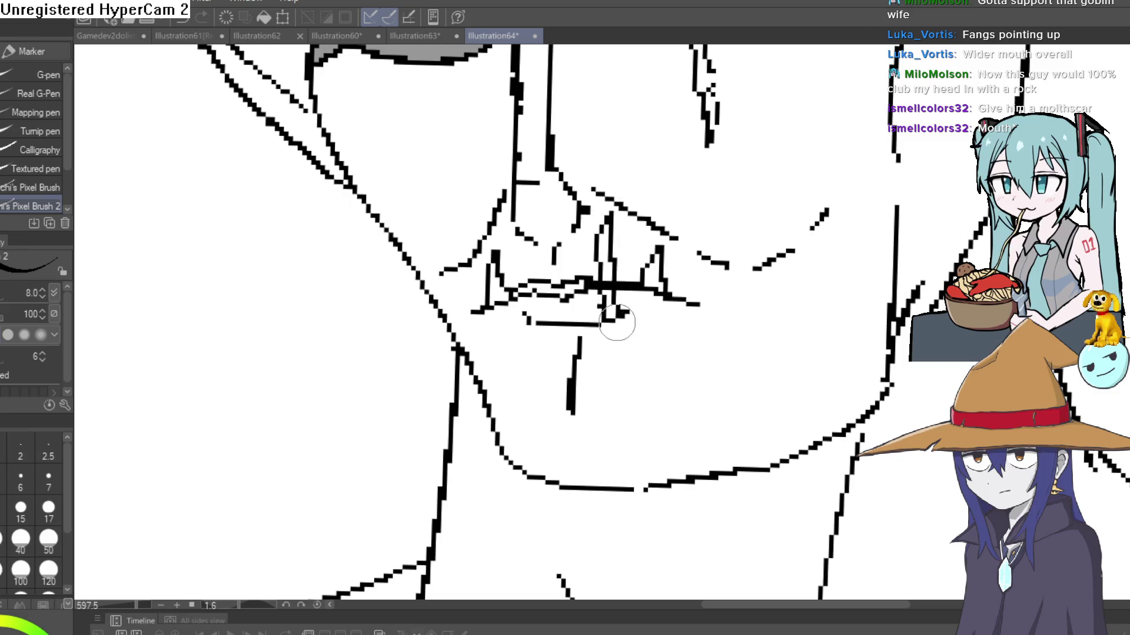
{"action": "scroll", "coordinate": [698, 323], "scroll_direction": "down", "scroll_amount": 4}
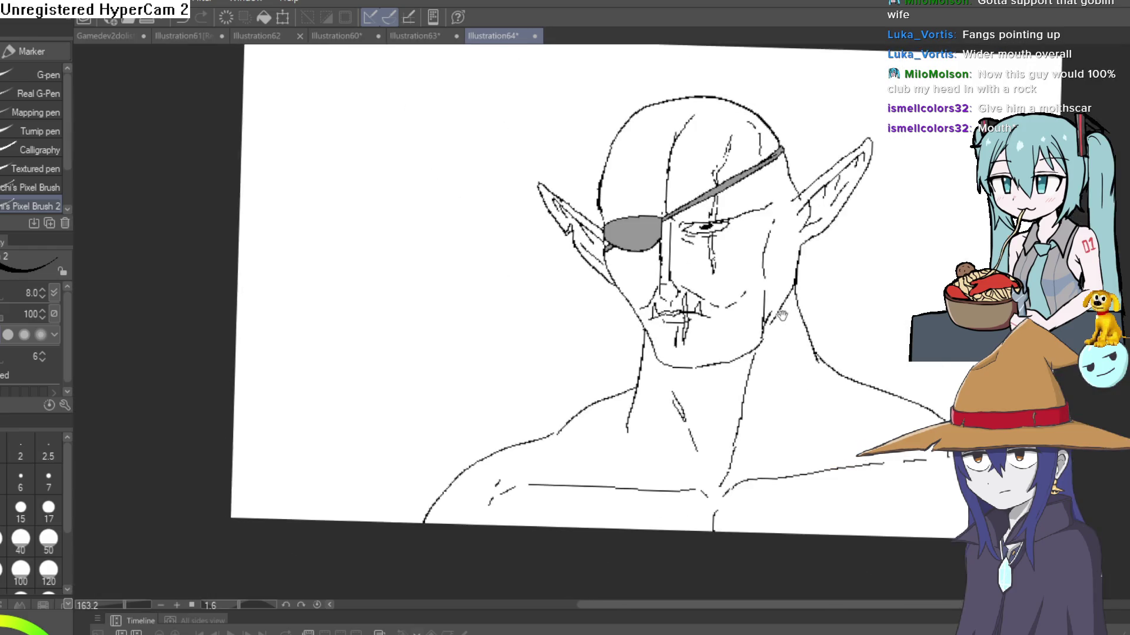
{"action": "scroll", "coordinate": [612, 219], "scroll_direction": "up", "scroll_amount": 3}
{"action": "mouse_move", "coordinate": [612, 219]}
{"action": "left_mouse_down"}
{"action": "mouse_move", "coordinate": [537, 242]}
{"action": "mouse_move", "coordinate": [524, 224]}
{"action": "mouse_move", "coordinate": [533, 167]}
{"action": "left_mouse_up"}
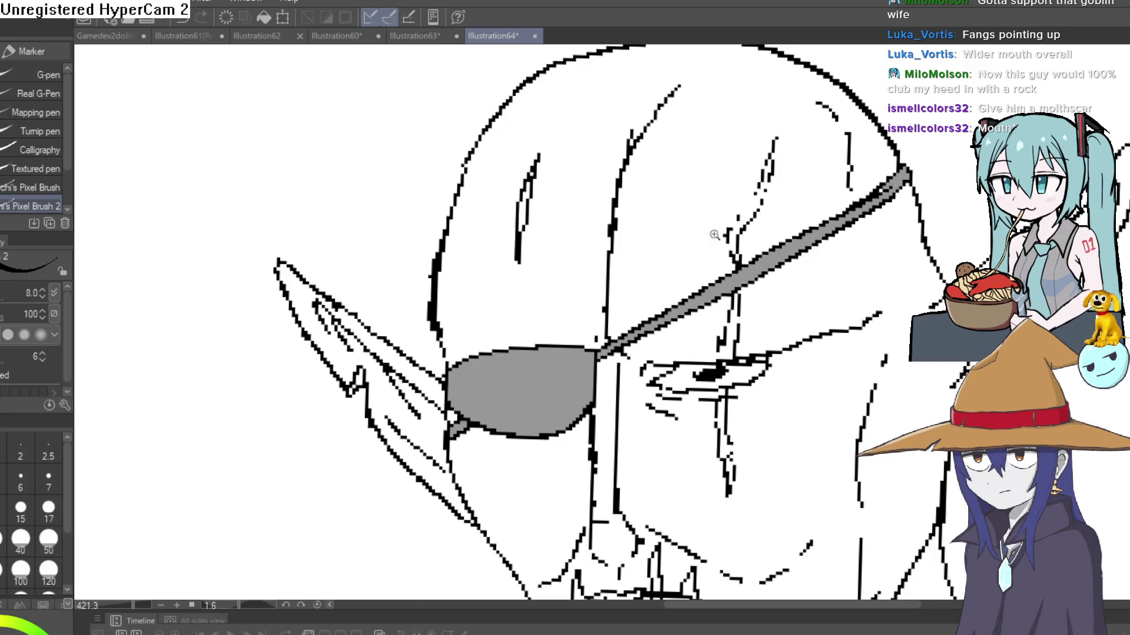
{"action": "scroll", "coordinate": [714, 235], "scroll_direction": "down", "scroll_amount": 4}
{"action": "scroll", "coordinate": [665, 192], "scroll_direction": "up", "scroll_amount": 4}
{"action": "key", "text": "e"}
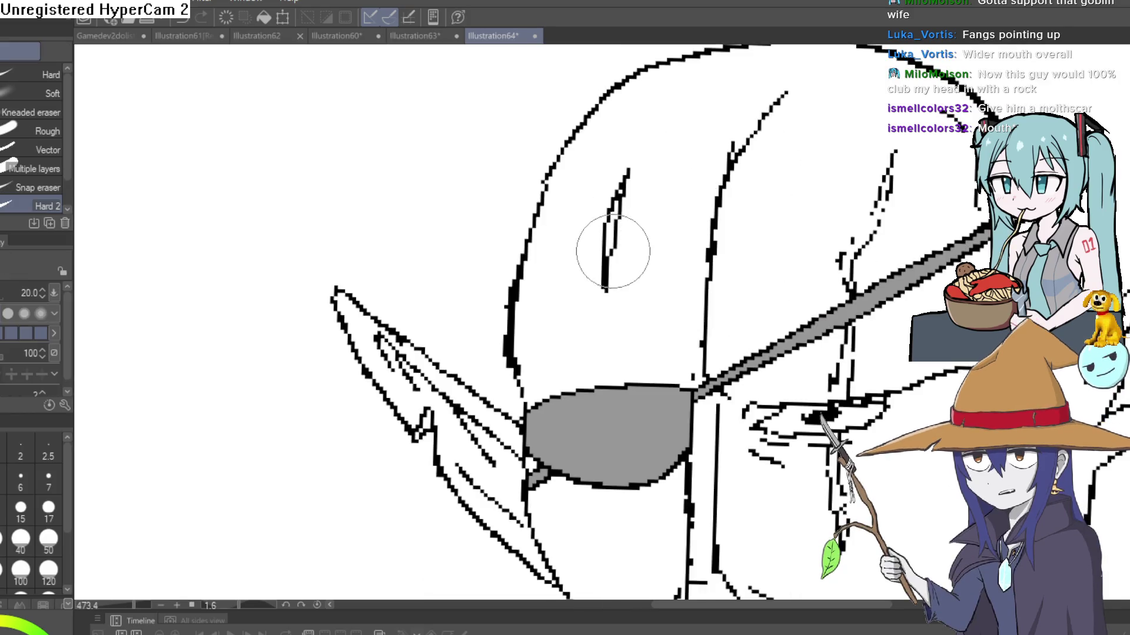
{"action": "left_click", "coordinate": [603, 234]}
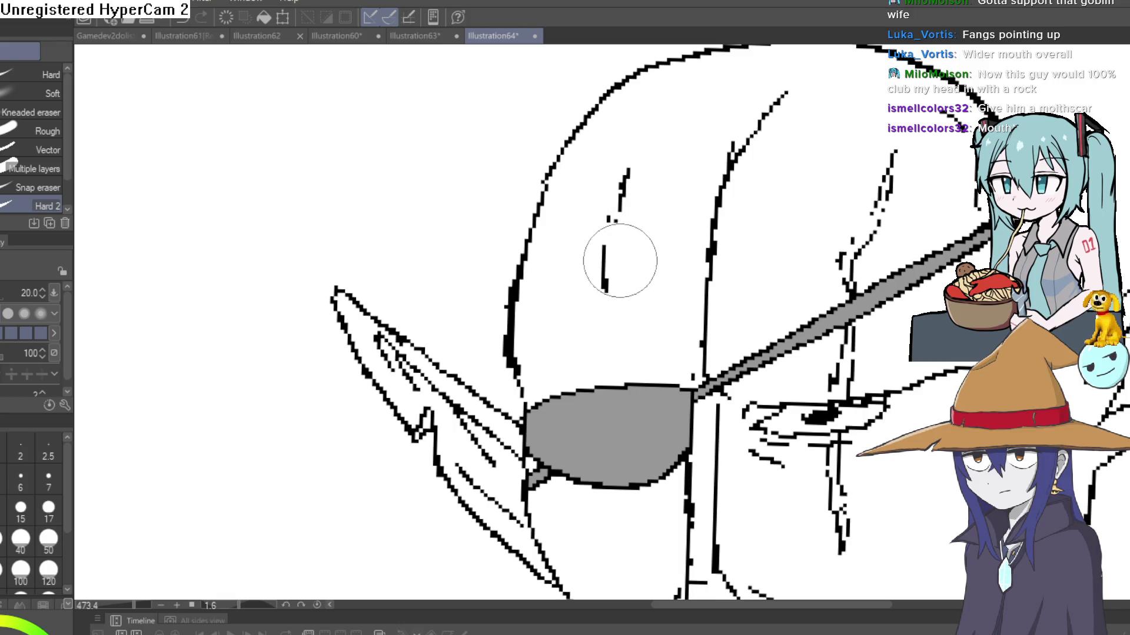
{"action": "scroll", "coordinate": [620, 260], "scroll_direction": "down", "scroll_amount": 4}
{"action": "mouse_move", "coordinate": [619, 261]}
{"action": "left_mouse_down"}
{"action": "mouse_move", "coordinate": [917, 279]}
{"action": "mouse_move", "coordinate": [888, 244]}
{"action": "left_mouse_up"}
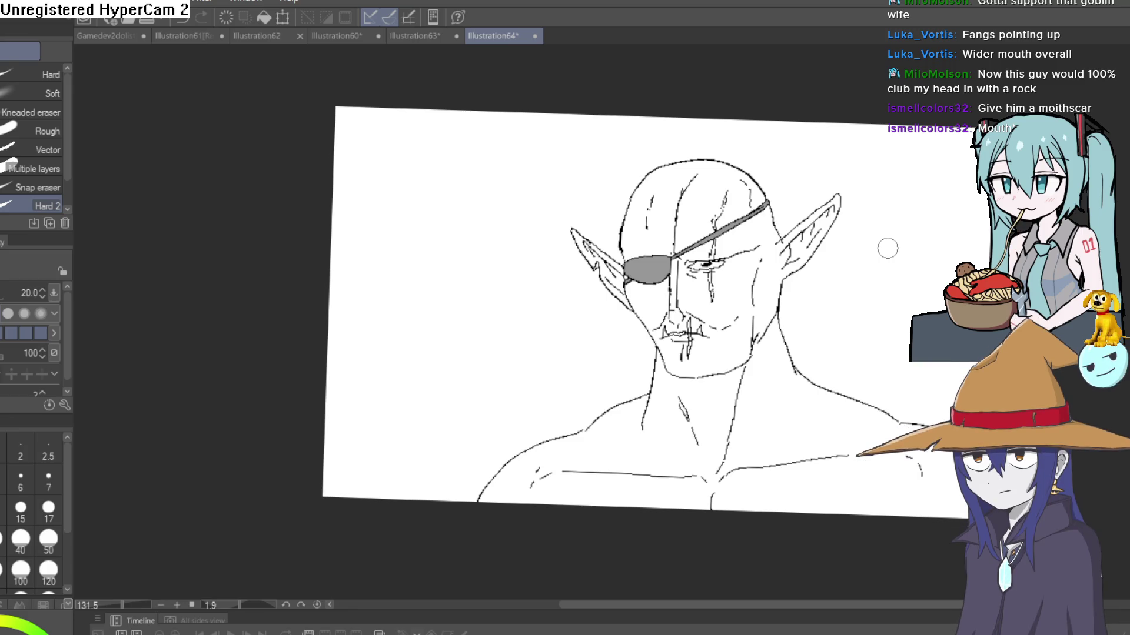